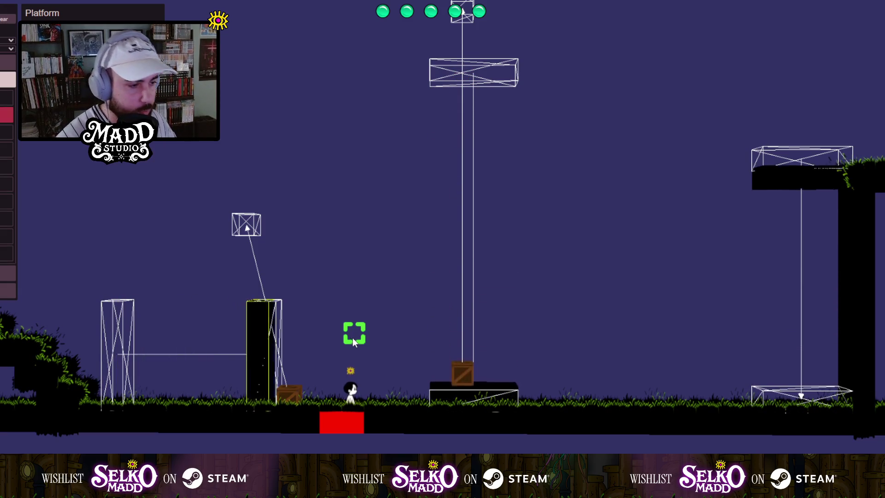
# Zoom and pan around the level to frame the player standing on the ground.
pyautogui.scroll(-3, 351, 336)
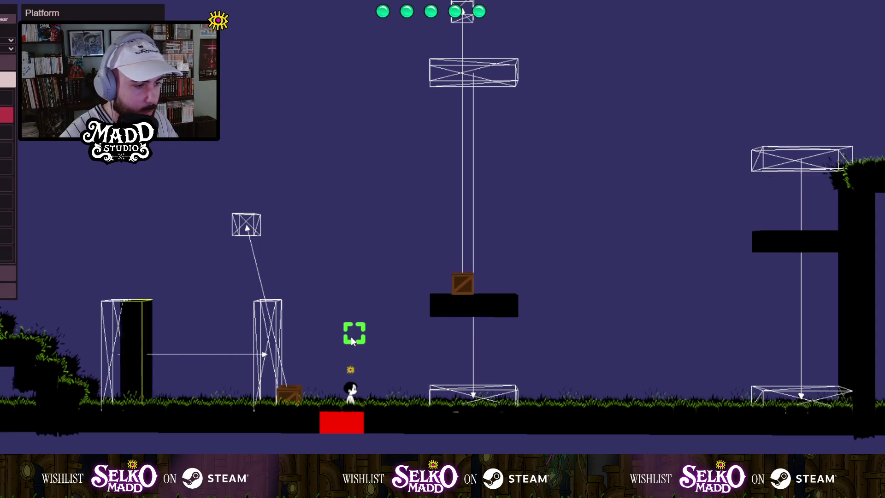
pyautogui.moveTo(362, 357)
pyautogui.mouseDown()
pyautogui.moveTo(629, 394)
pyautogui.moveTo(164, 295)
pyautogui.moveTo(132, 310)
pyautogui.moveTo(408, 334)
pyautogui.mouseUp()
pyautogui.scroll(3, 138, 310)
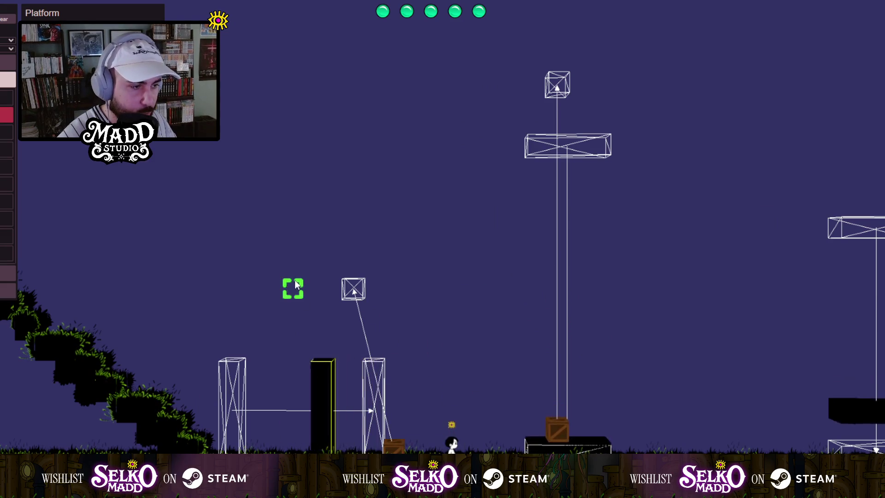
pyautogui.scroll(-5, 295, 282)
pyautogui.scroll(5, 312, 351)
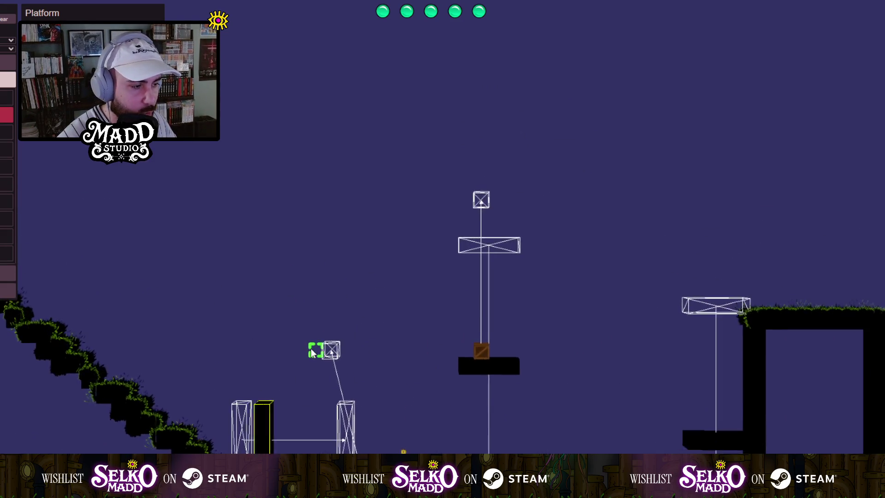
pyautogui.scroll(1, 224, 248)
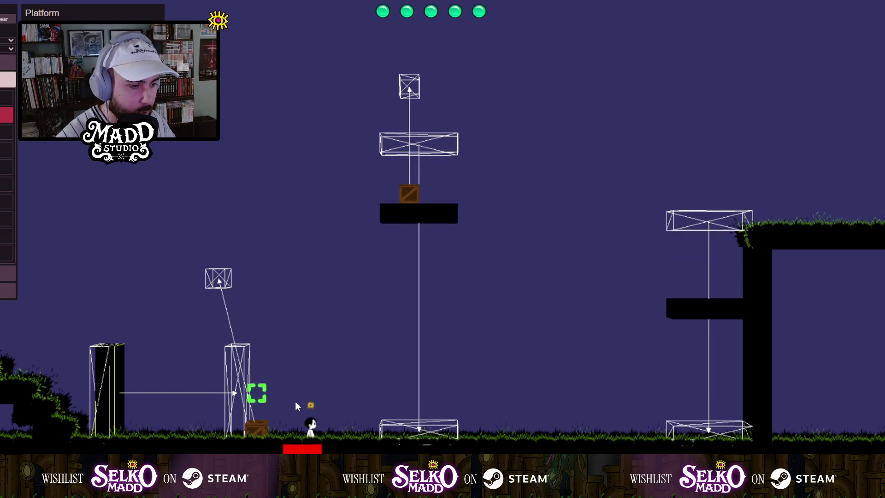
pyautogui.scroll(2, 295, 401)
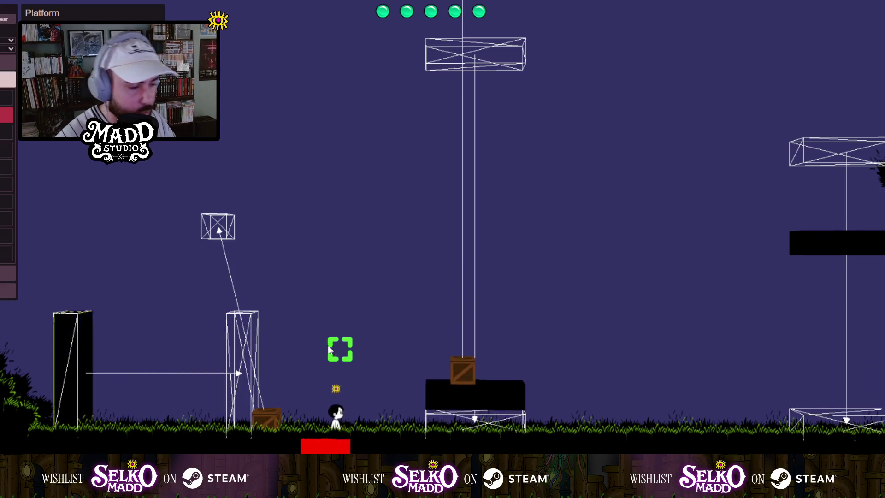
pyautogui.scroll(-4, 328, 349)
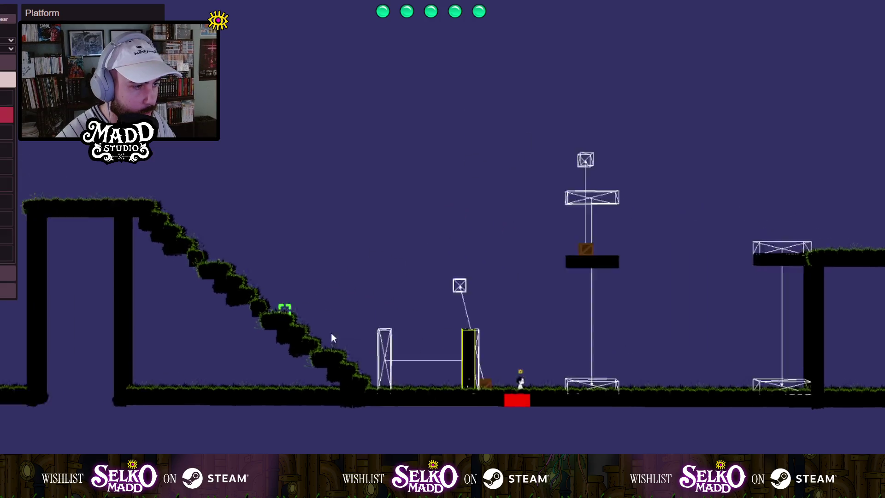
pyautogui.scroll(3, 334, 338)
pyautogui.moveTo(222, 377); pyautogui.dragTo(374, 317)
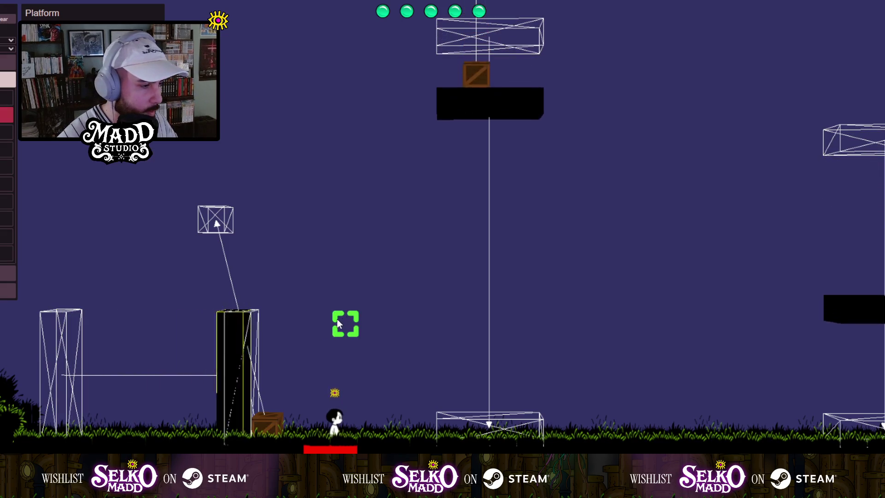
pyautogui.scroll(-3, 342, 318)
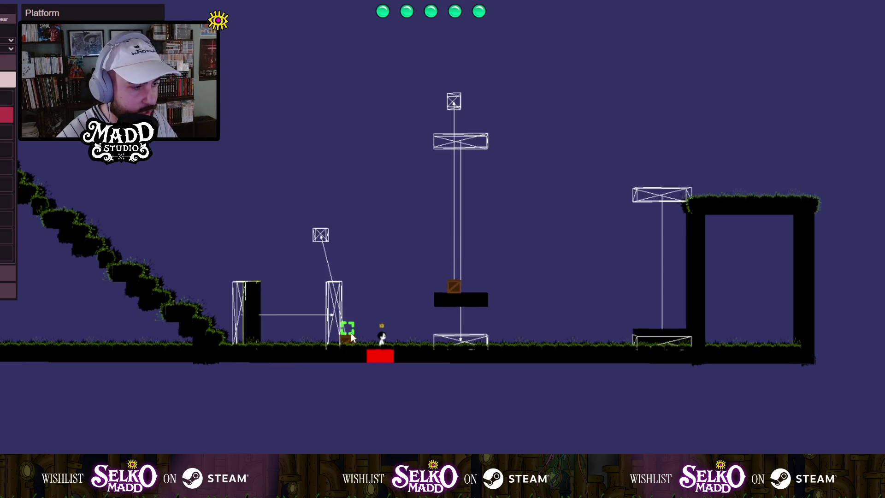
pyautogui.scroll(5, 344, 328)
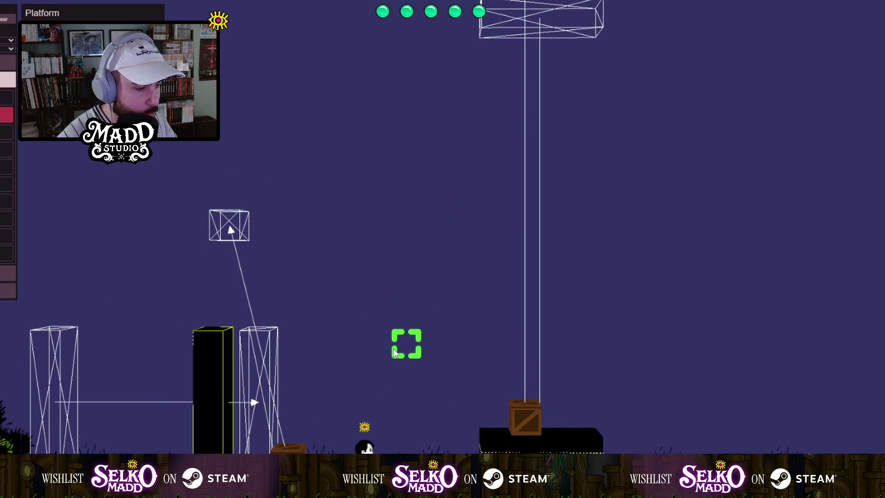
pyautogui.scroll(-2, 396, 351)
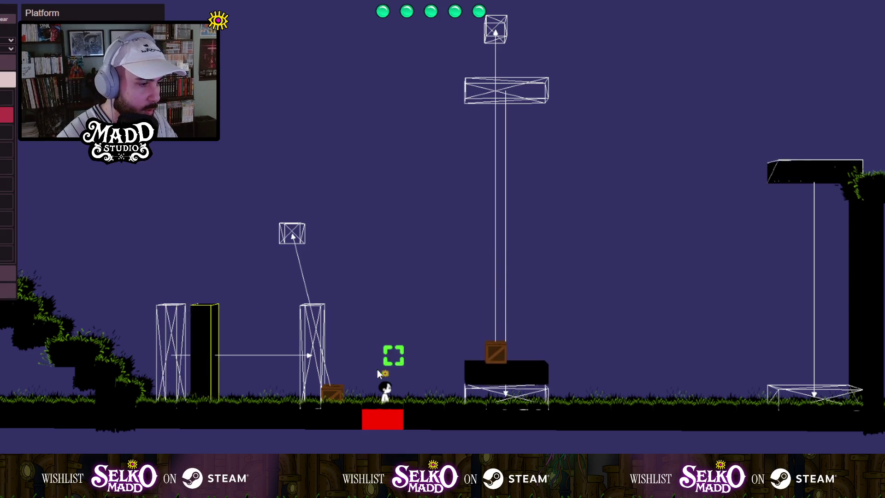
pyautogui.scroll(3, 377, 371)
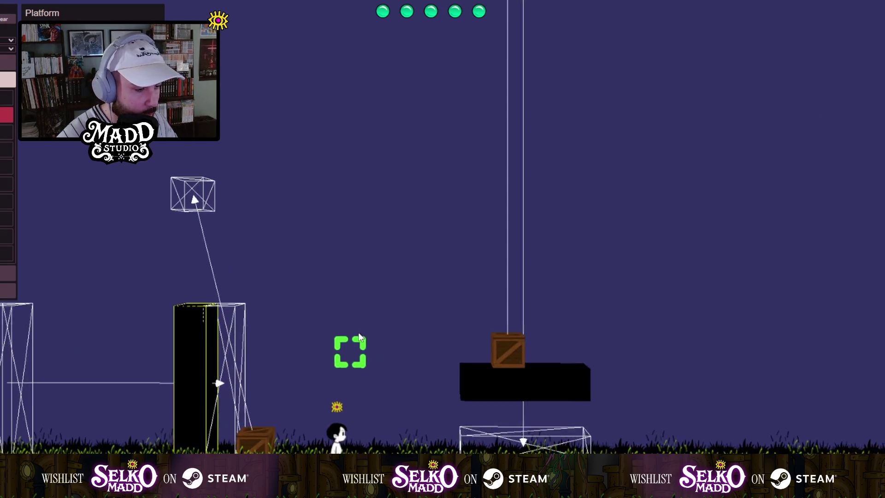
pyautogui.scroll(-2, 358, 331)
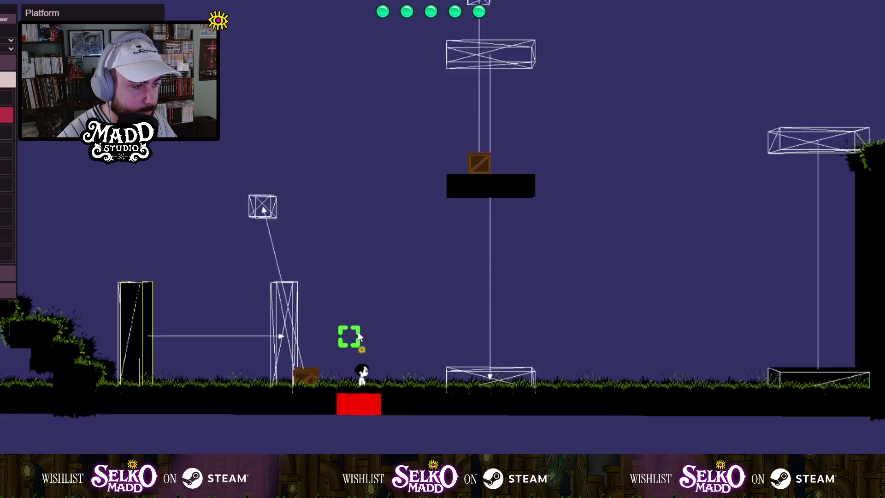
pyautogui.scroll(-2, 358, 331)
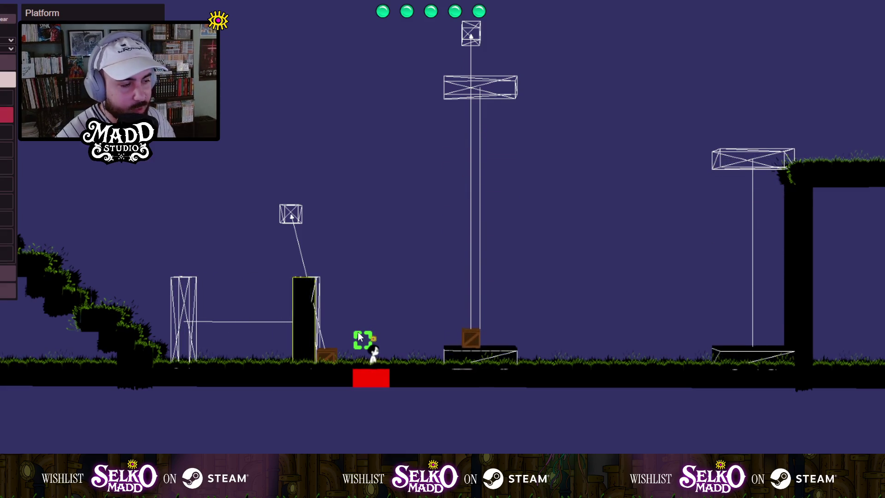
pyautogui.scroll(3, 359, 336)
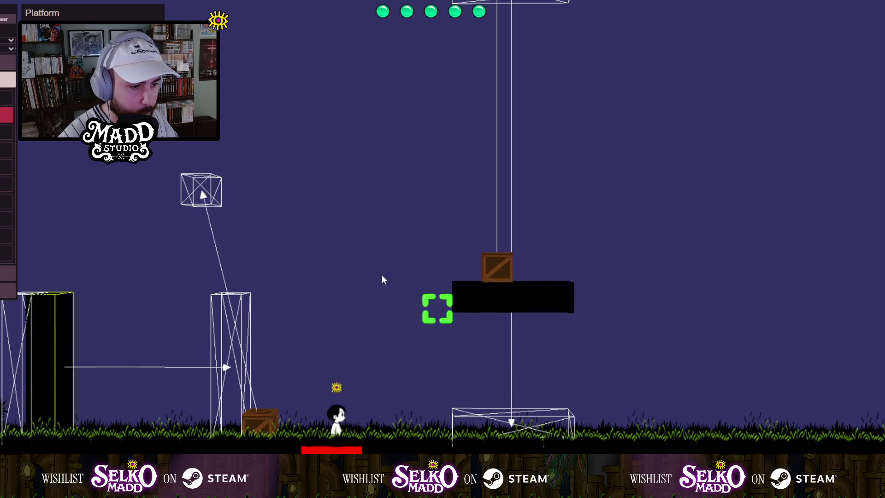
pyautogui.scroll(-2, 366, 321)
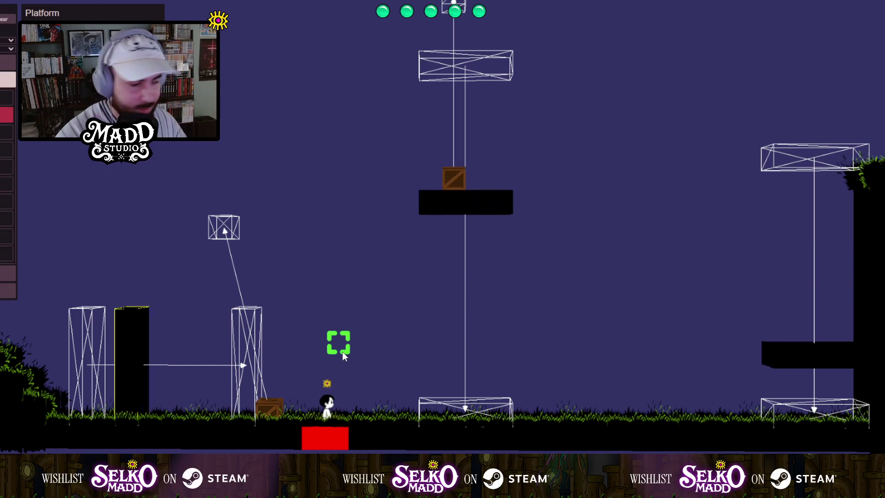
pyautogui.scroll(-3, 324, 370)
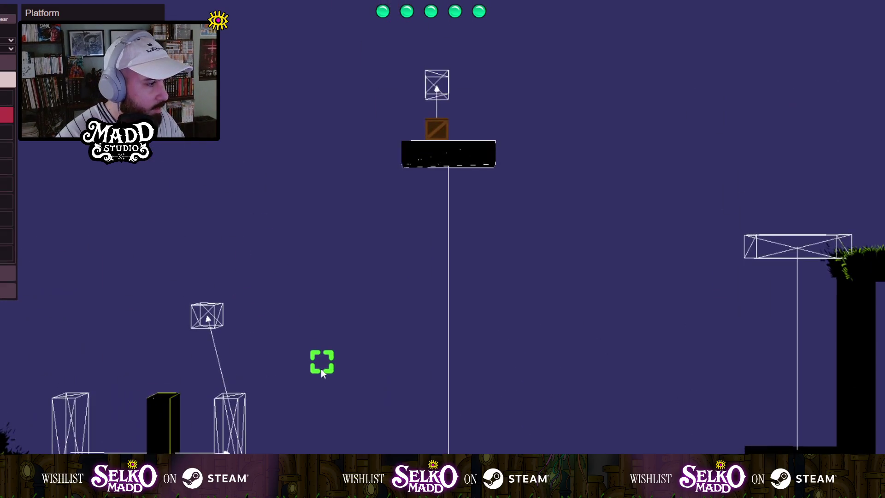
pyautogui.scroll(3, 340, 396)
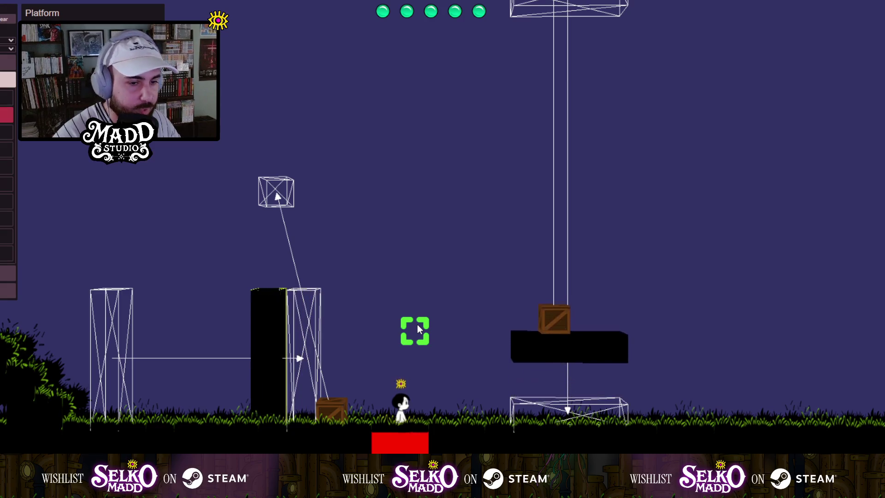
pyautogui.scroll(-2, 408, 306)
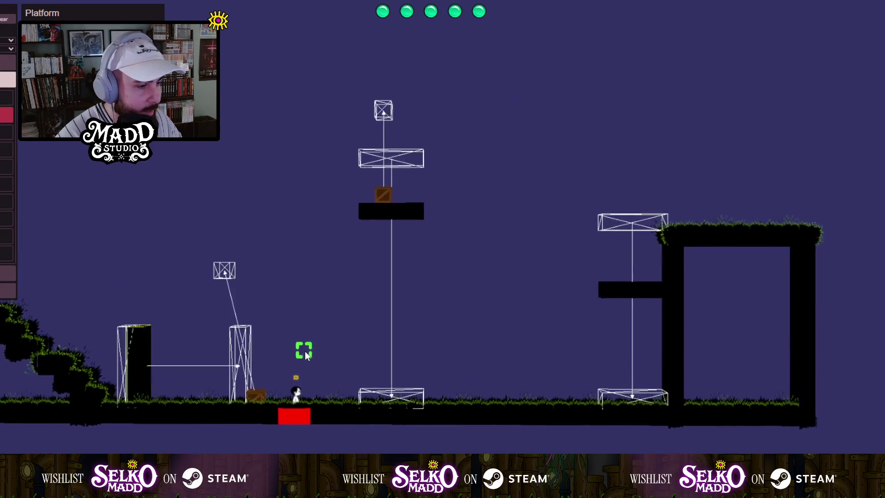
pyautogui.scroll(4, 305, 350)
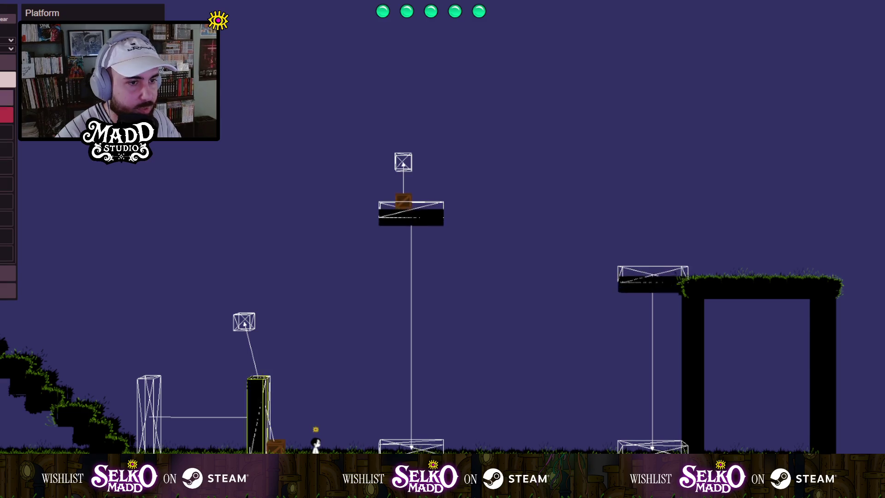
# Add a fourth moving platform whose path runs diagonally from the upper left to the top.
pyautogui.moveTo(138, 276); pyautogui.dragTo(401, 80)
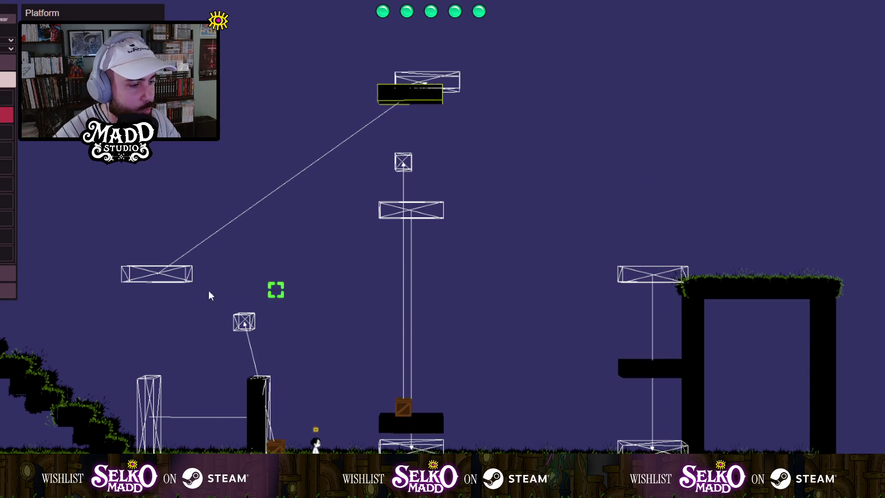
pyautogui.click(378, 292)
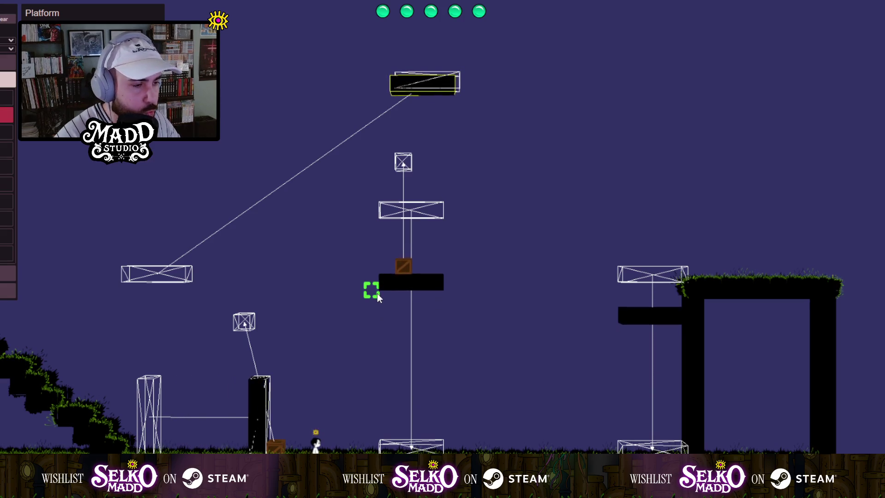
pyautogui.click(410, 167)
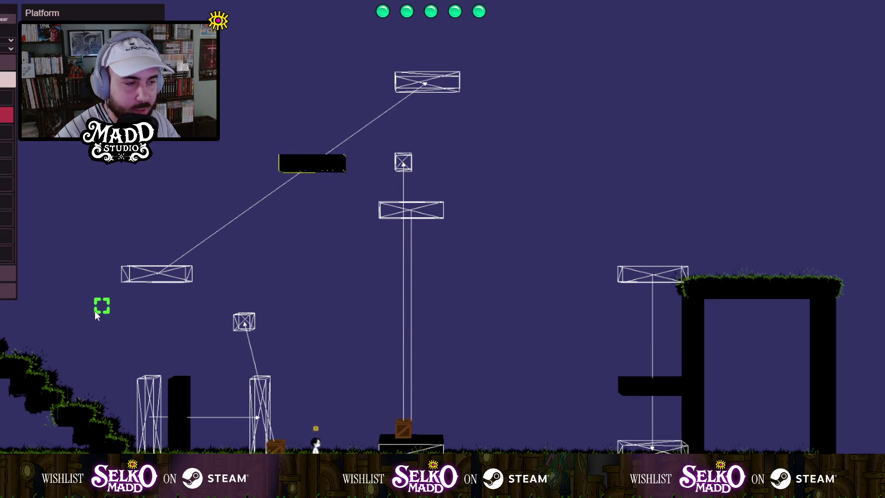
pyautogui.click(334, 441)
pyautogui.click(413, 353)
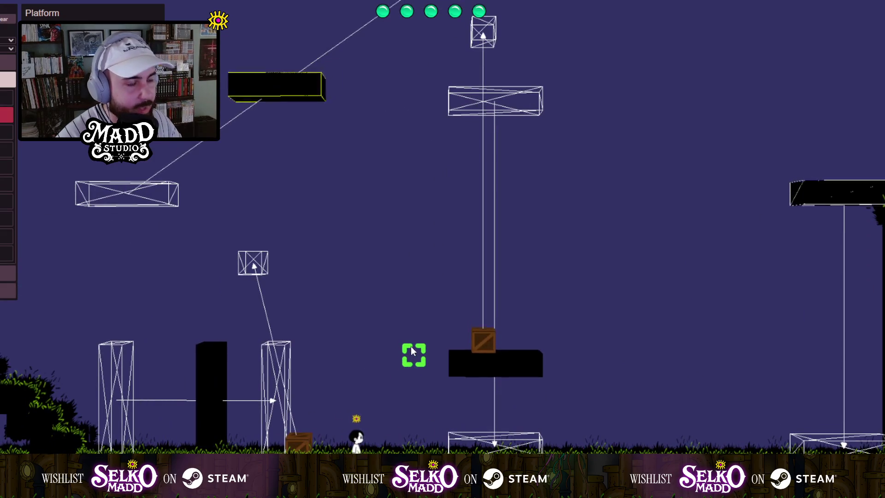
pyautogui.click(398, 360)
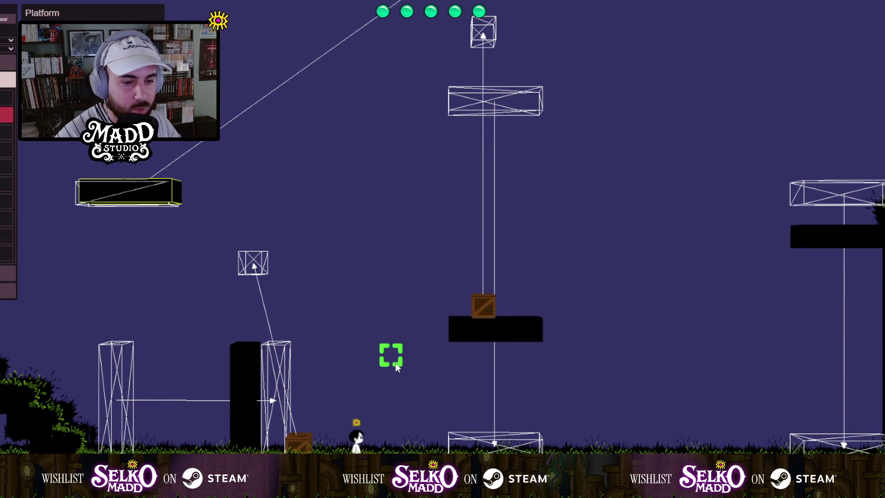
pyautogui.click(408, 392)
# Zoom far out and start playtesting the level from the player with Tab.
pyautogui.scroll(-3, 376, 324)
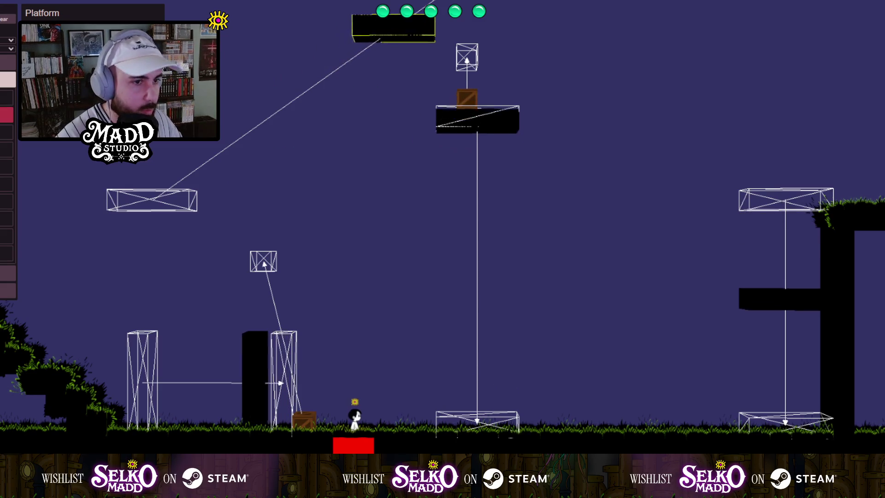
pyautogui.scroll(-5, 443, 164)
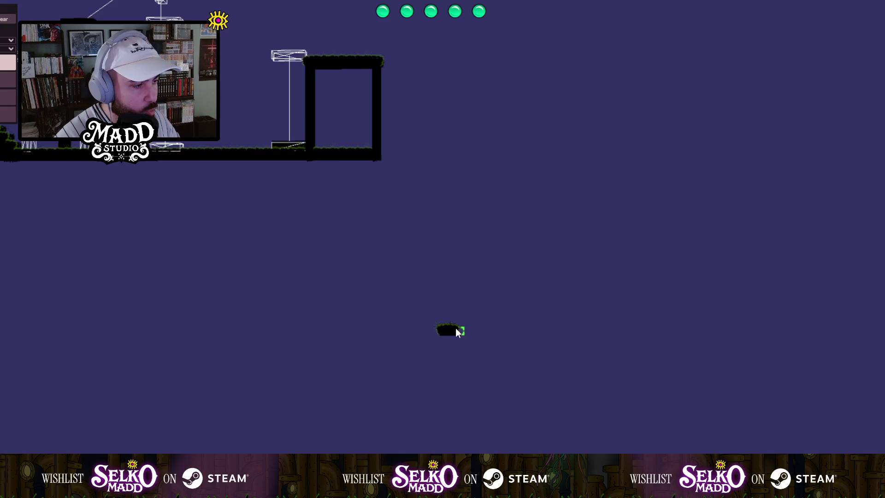
pyautogui.press('Tab')
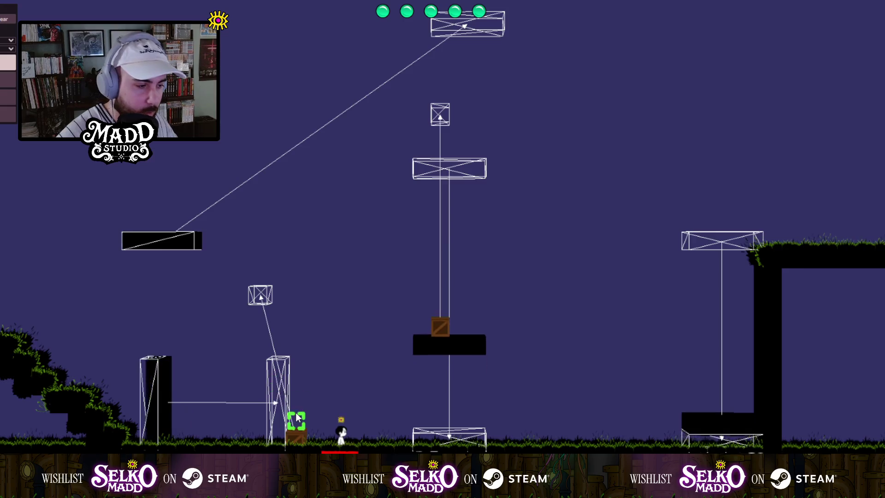
pyautogui.scroll(2, 314, 357)
pyautogui.moveTo(314, 358); pyautogui.dragTo(336, 258)
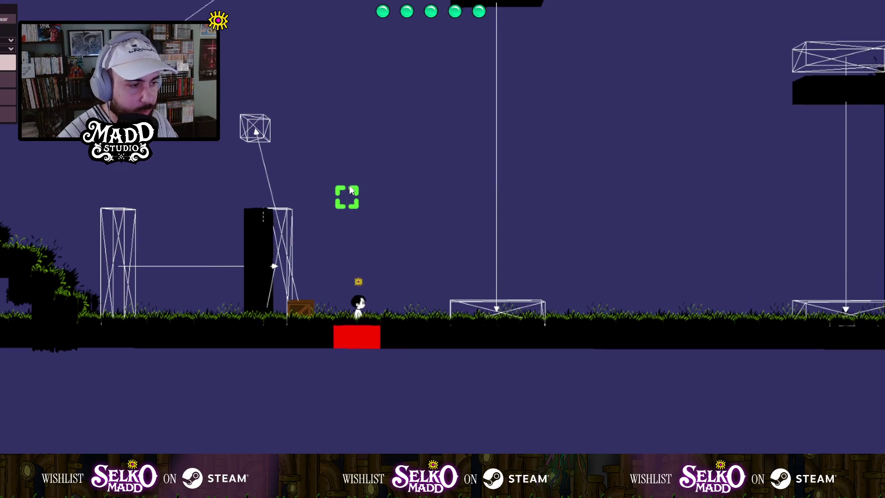
pyautogui.moveTo(344, 217)
pyautogui.mouseDown()
pyautogui.moveTo(341, 263)
pyautogui.moveTo(373, 299)
pyautogui.moveTo(342, 335)
pyautogui.mouseUp()
pyautogui.scroll(-1, 364, 297)
pyautogui.press('Right')
pyautogui.press('space')
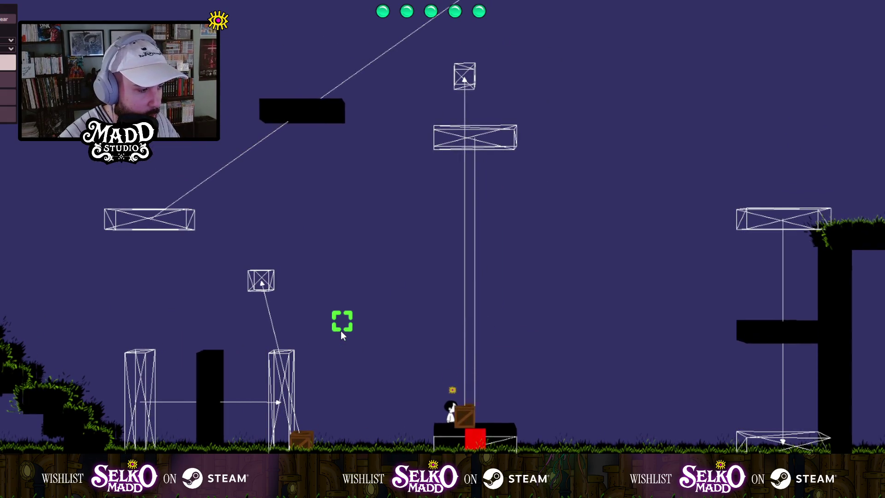
pyautogui.moveTo(590, 282); pyautogui.dragTo(399, 279)
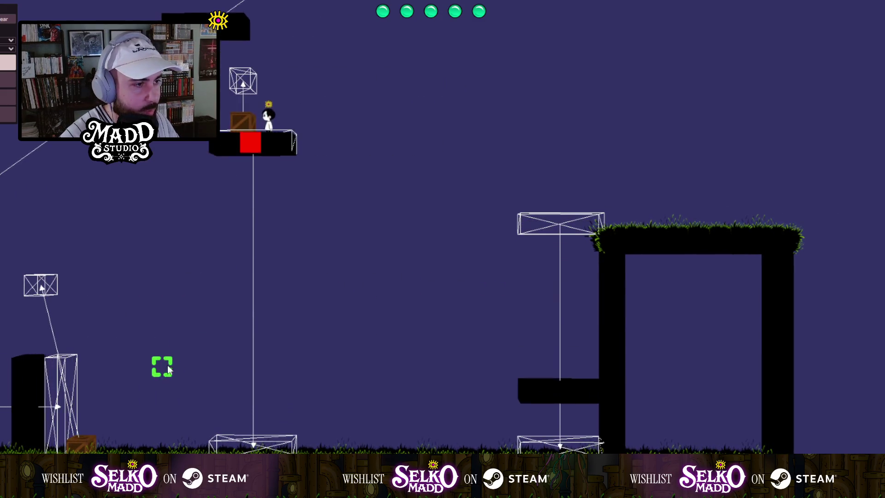
pyautogui.moveTo(147, 363)
pyautogui.mouseDown()
pyautogui.moveTo(322, 295)
pyautogui.moveTo(300, 322)
pyautogui.moveTo(270, 330)
pyautogui.mouseUp()
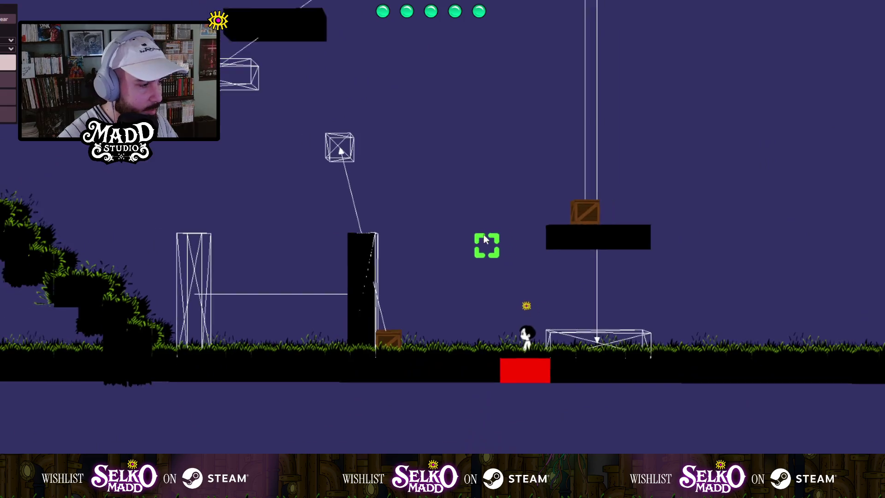
pyautogui.press('Left')
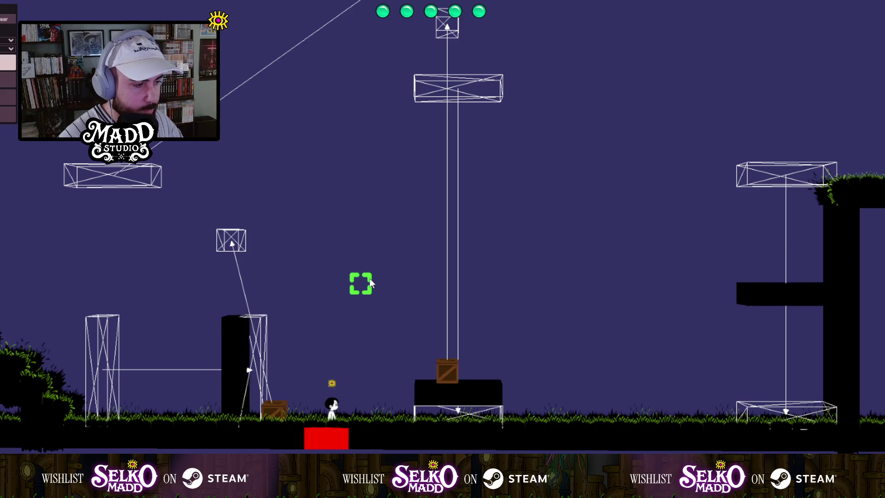
# Zoom out over the whole level and put the character up on the stairs.
pyautogui.press('Left')
pyautogui.press('Right')
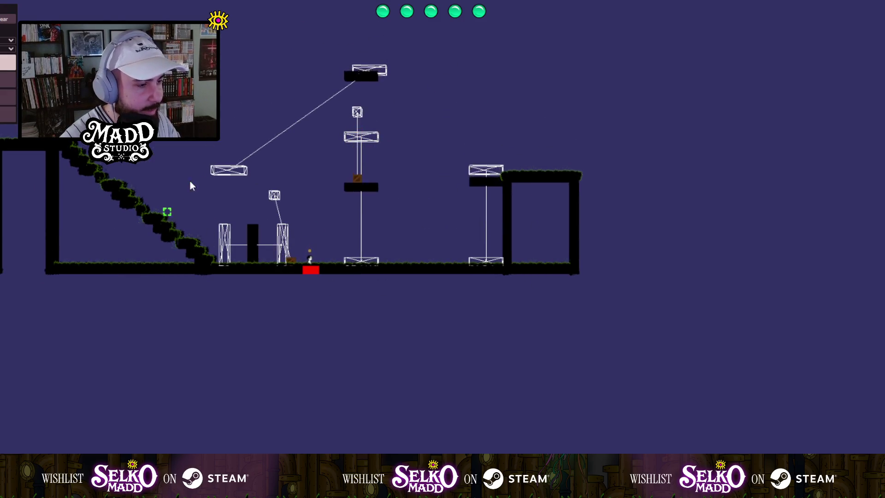
pyautogui.click(162, 223)
pyautogui.press('Right')
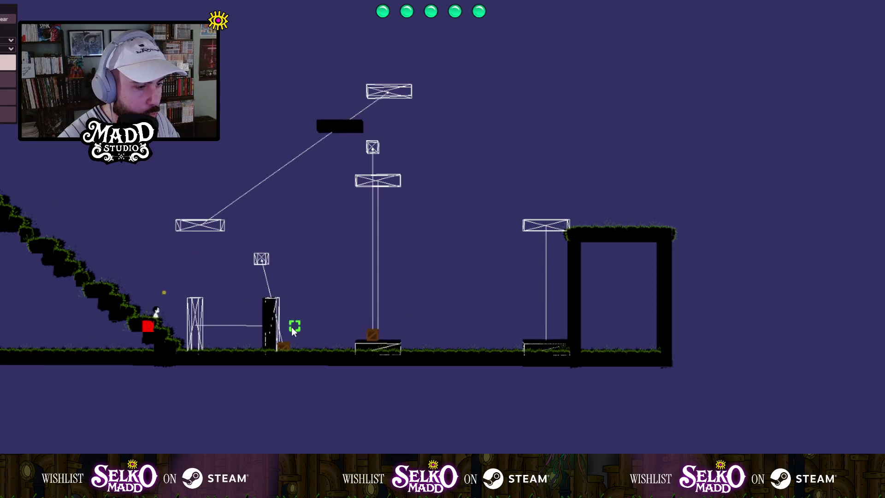
# Walk the character off the stairs and back and forth past the crate.
pyautogui.press('Right')
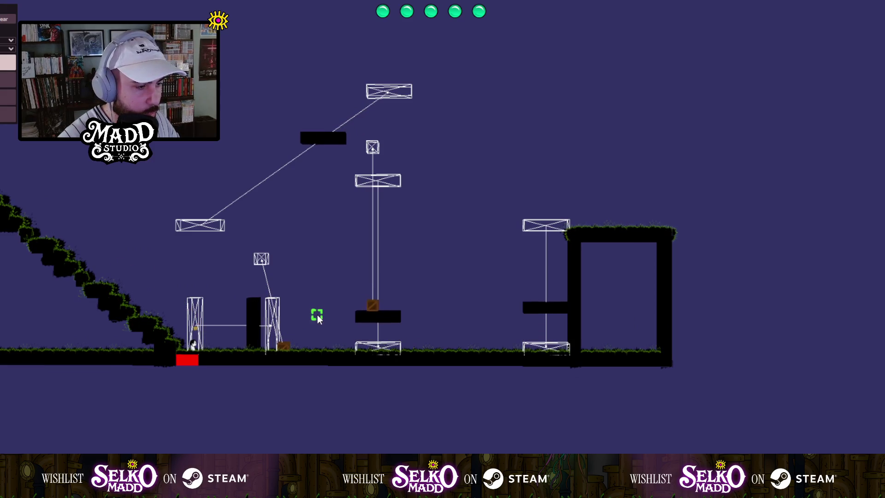
pyautogui.click(247, 263)
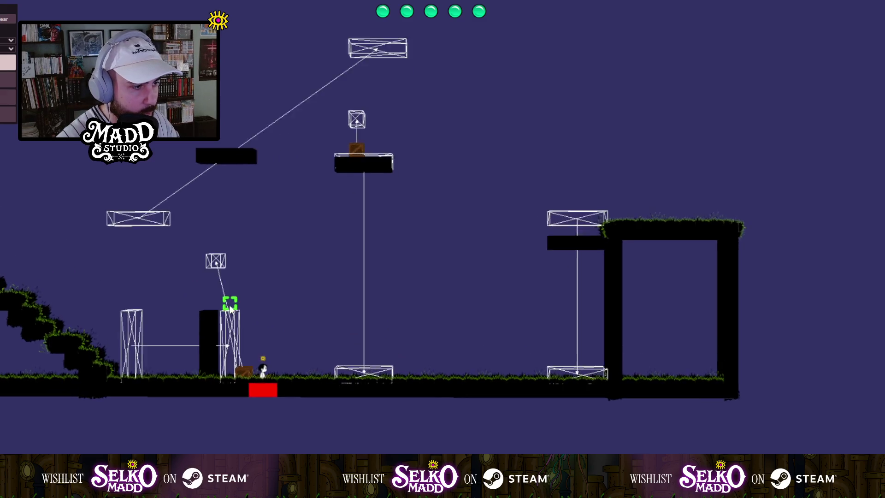
pyautogui.press('Left')
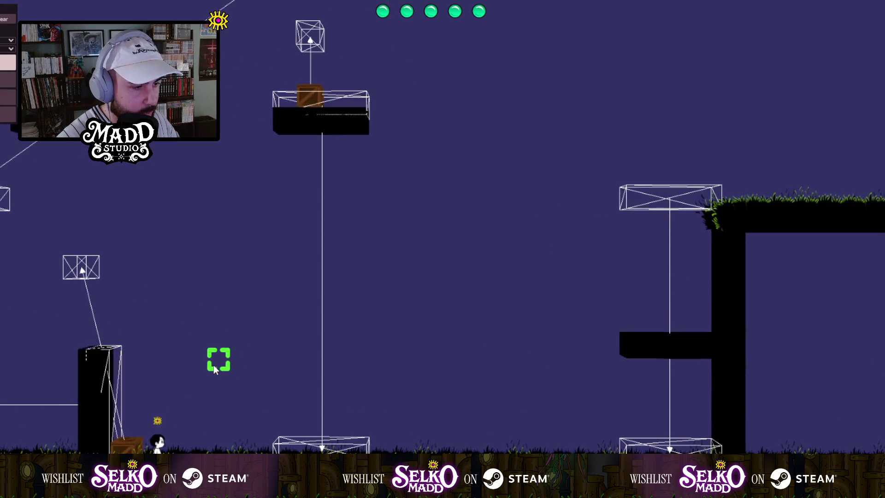
pyautogui.press('Right')
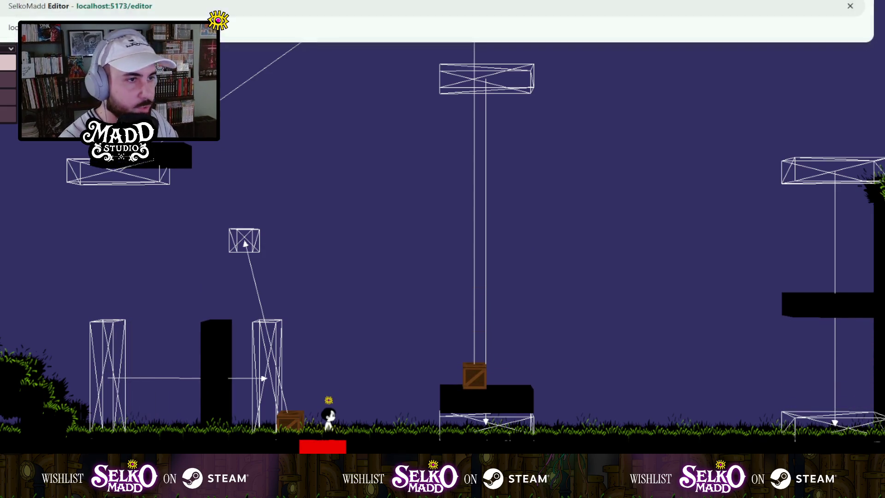
# Reload with F5, then run and jump past the pillar onto the grass.
pyautogui.press('F5')
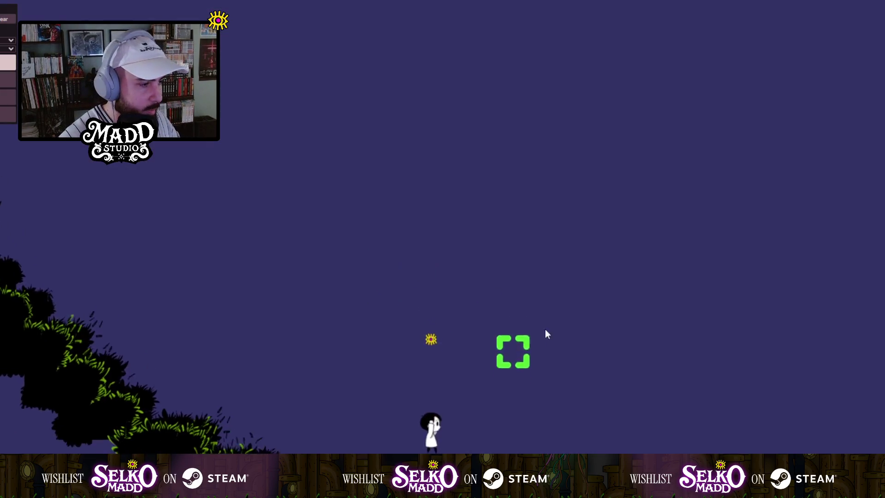
pyautogui.press('Right')
pyautogui.press('space')
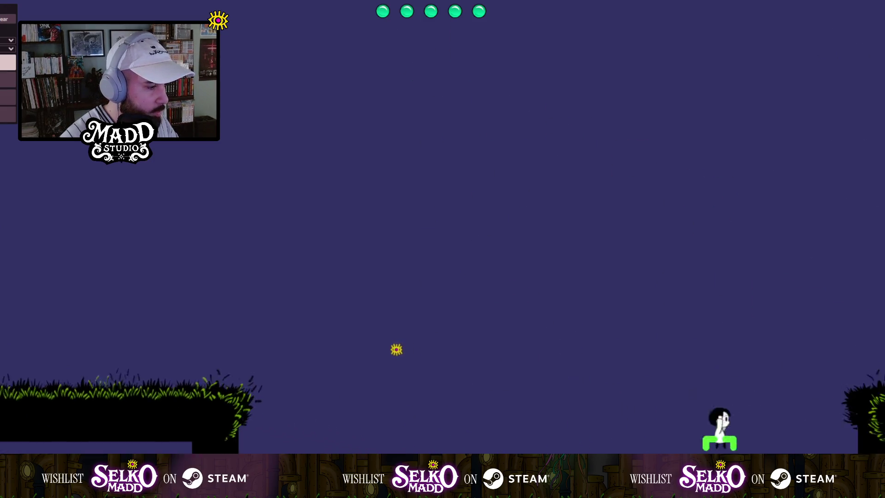
pyautogui.press('space')
pyautogui.press('Right')
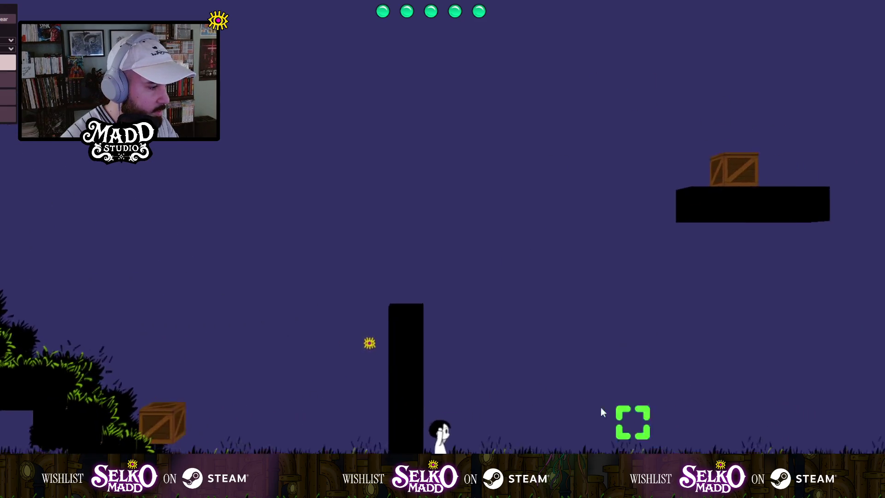
pyautogui.press('Right')
pyautogui.press('Right')
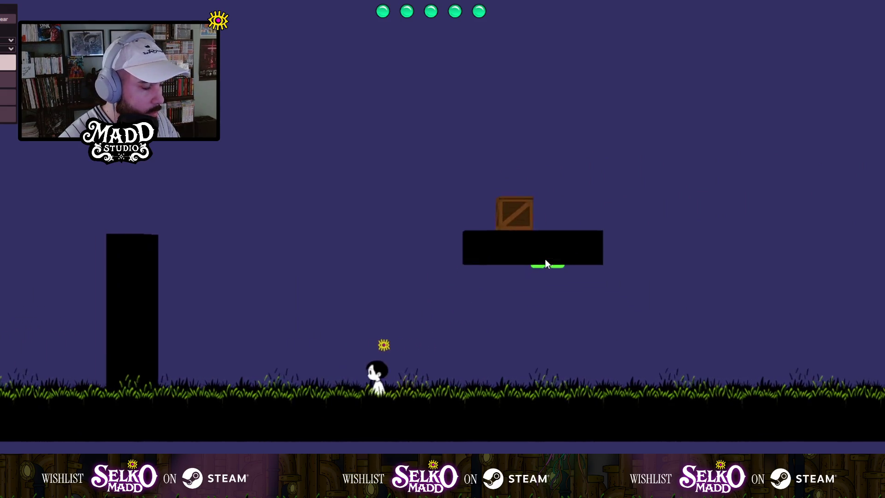
# Walk the character back and forth over the grass near the pillar.
pyautogui.press('Left')
pyautogui.press('Right')
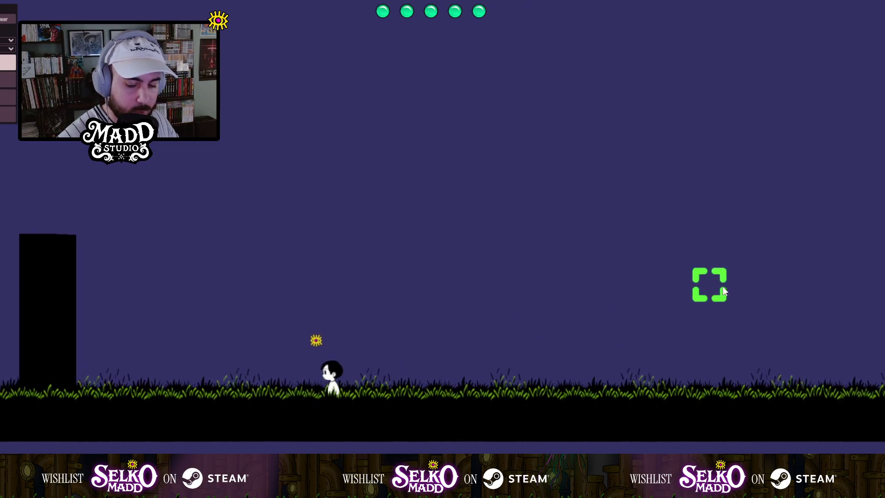
pyautogui.press('Right')
pyautogui.press('Left')
pyautogui.press('Left')
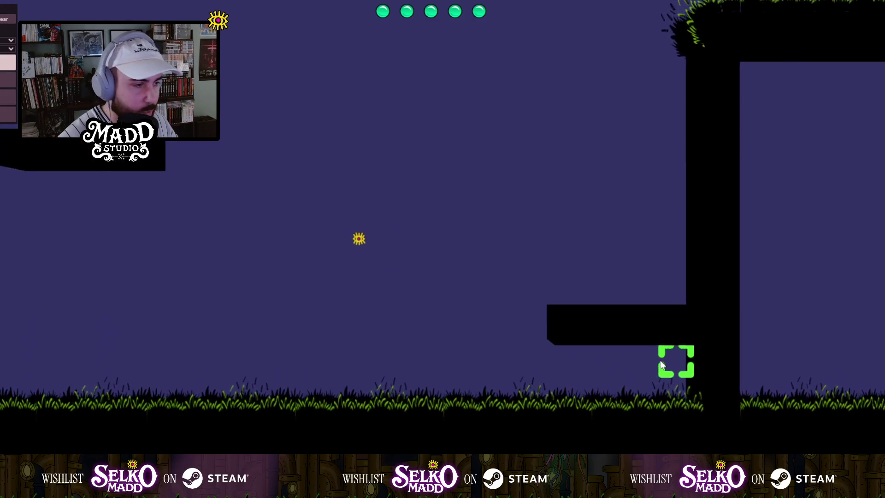
pyautogui.press('Right')
pyautogui.press('Left')
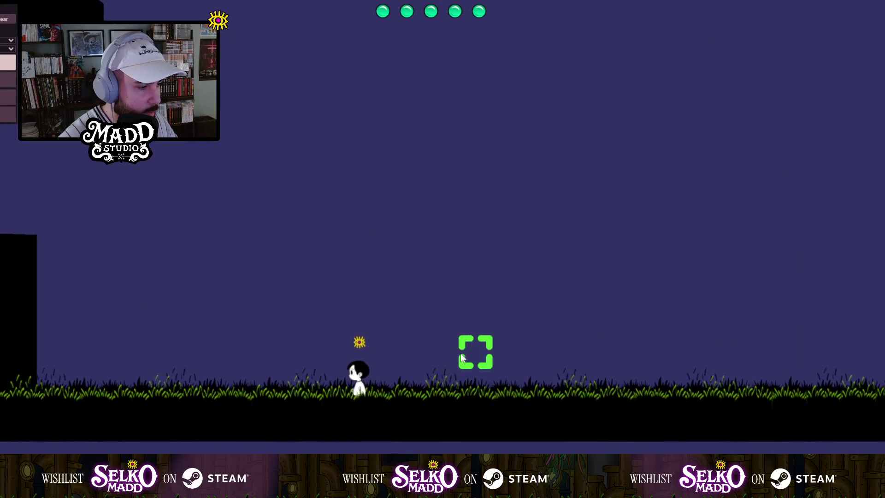
pyautogui.press('Left')
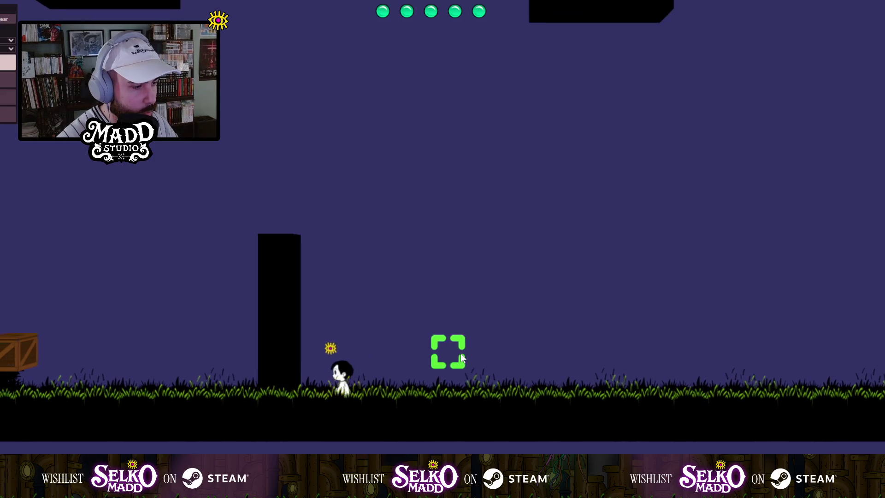
pyautogui.press('Left')
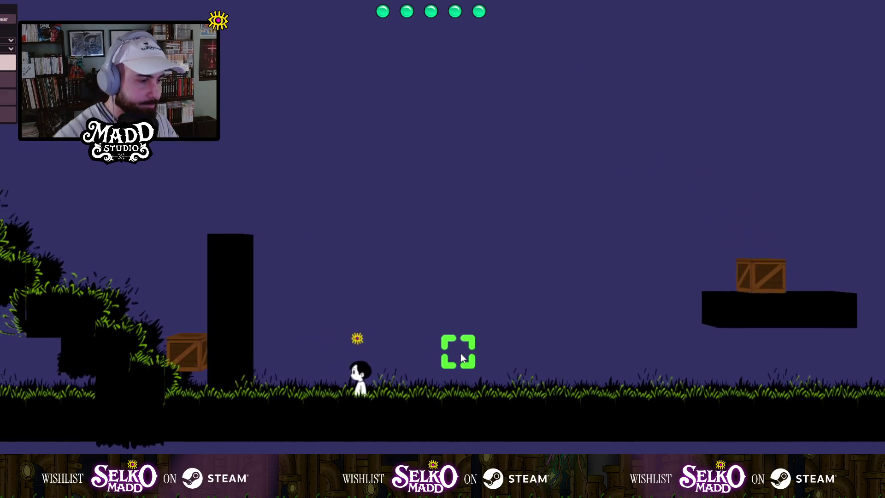
pyautogui.press('Right')
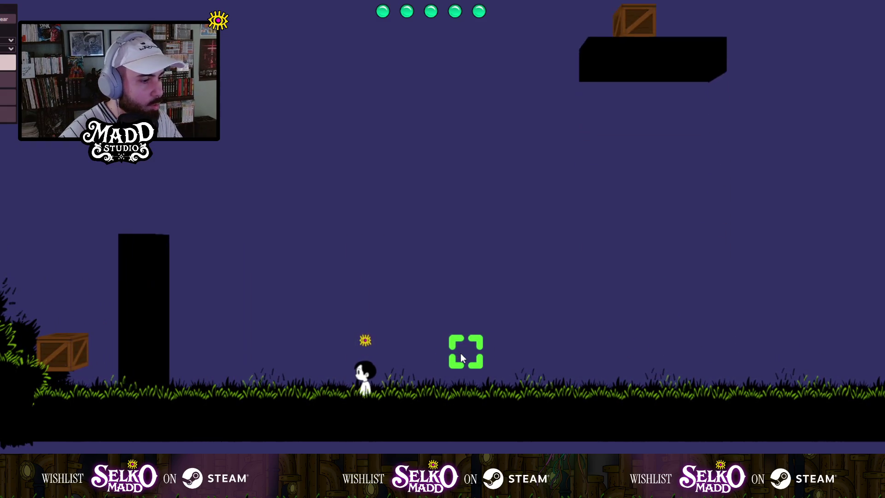
pyautogui.press('Left')
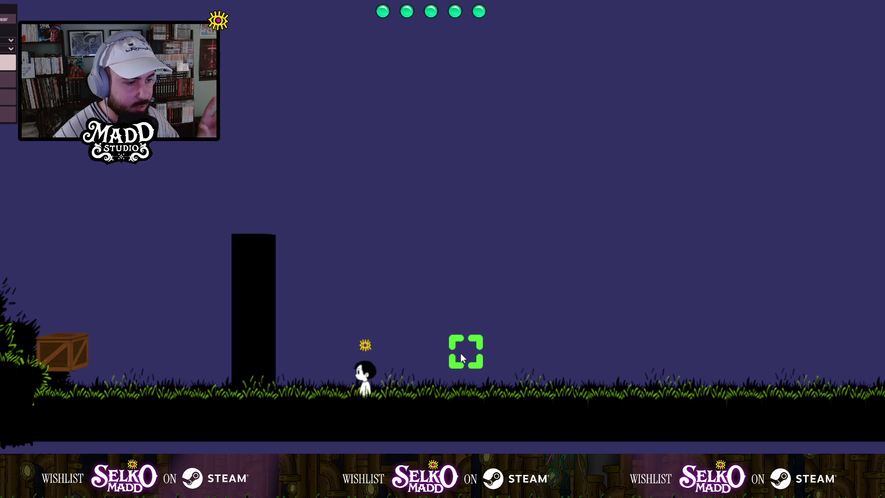
pyautogui.press('Right')
pyautogui.press('Right')
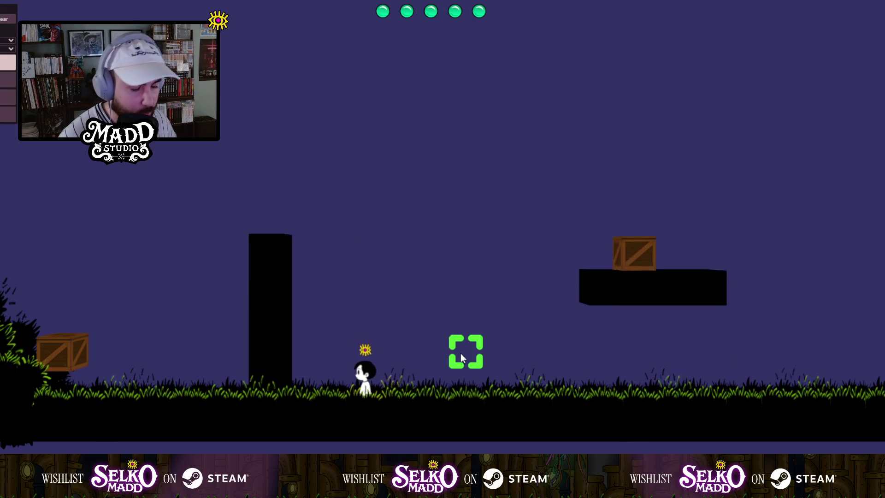
pyautogui.press('Right')
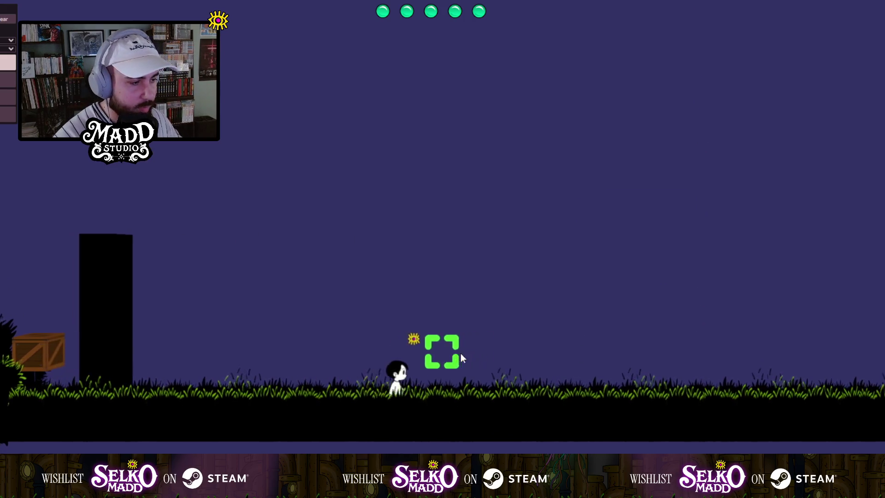
pyautogui.press('Left')
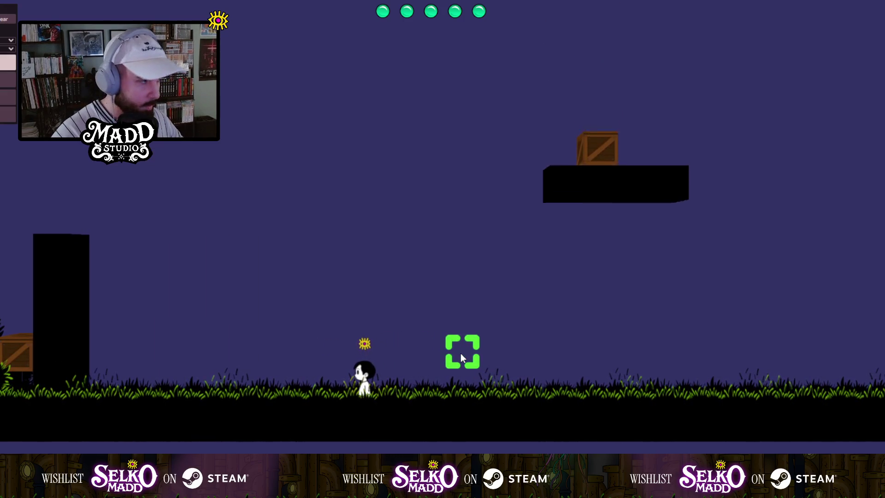
# Climb onto the crate, jump off to the ledge, then jump onto the grassy arch top.
pyautogui.press('Right')
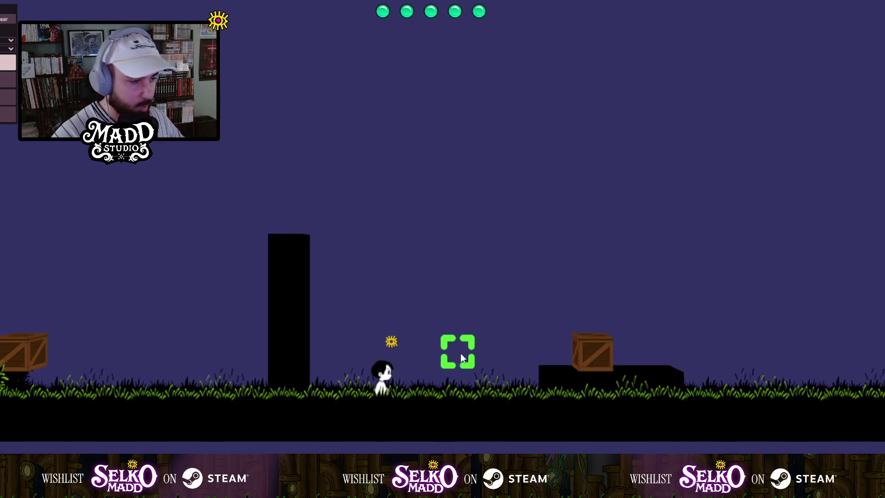
pyautogui.press('Right')
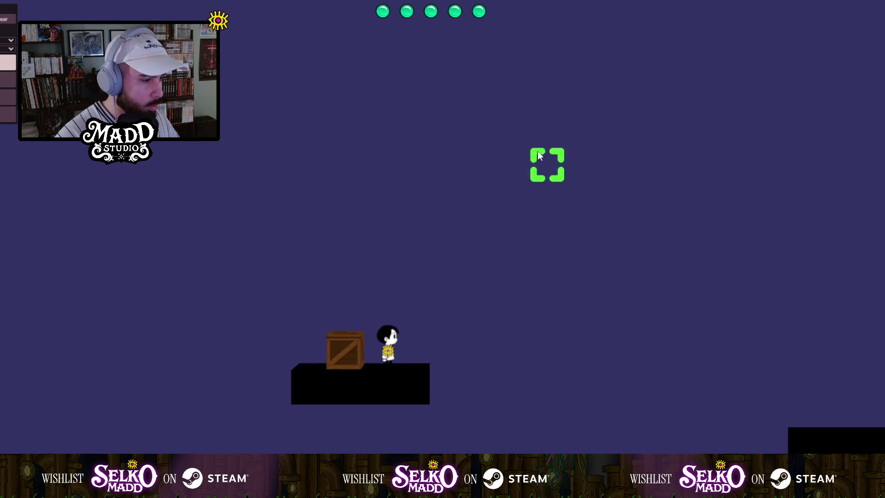
pyautogui.press('space')
pyautogui.press('Right')
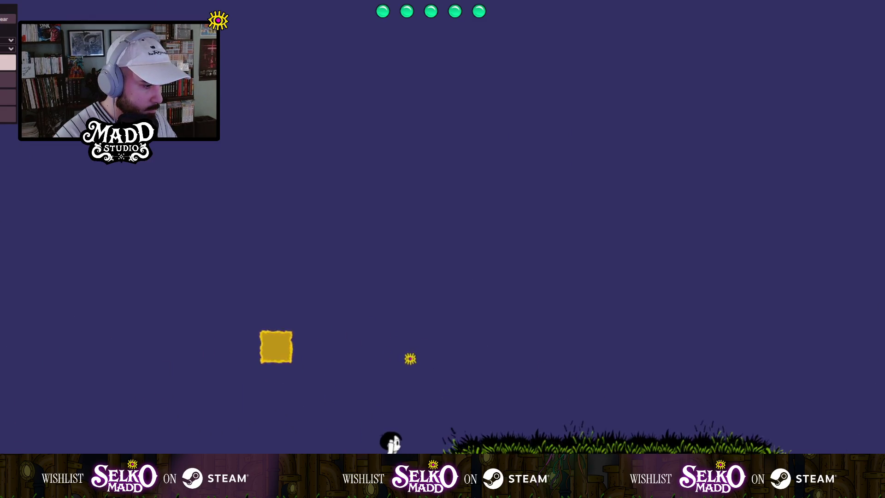
pyautogui.press('Left')
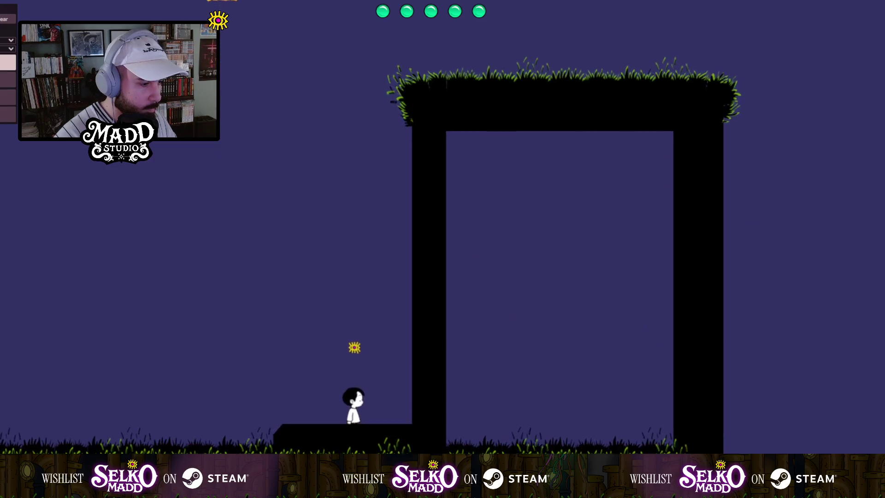
pyautogui.press('Left')
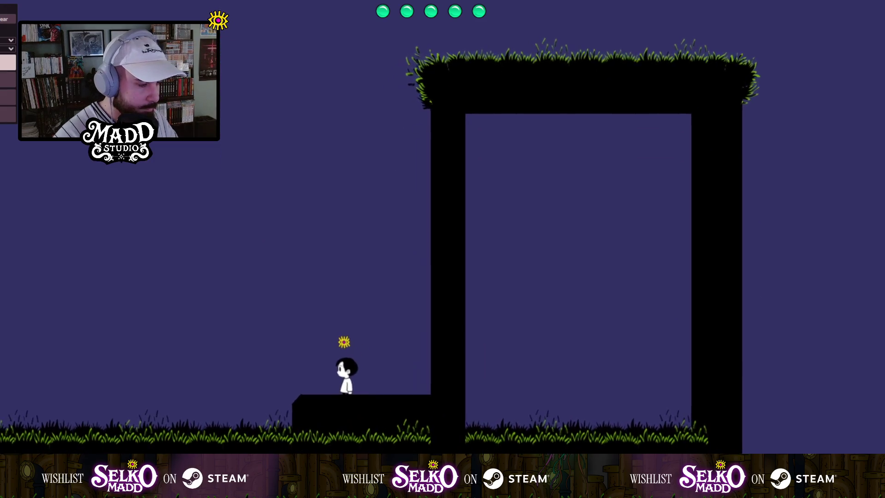
pyautogui.press('Right')
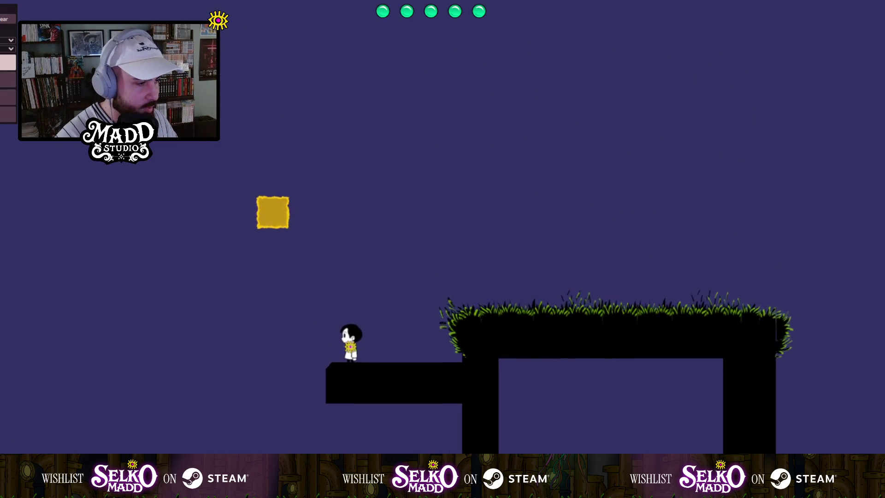
pyautogui.press('space')
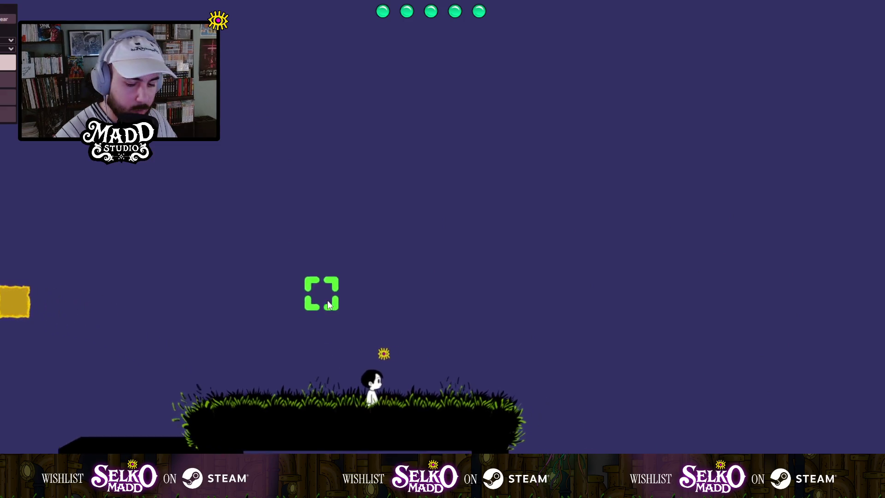
pyautogui.press('space')
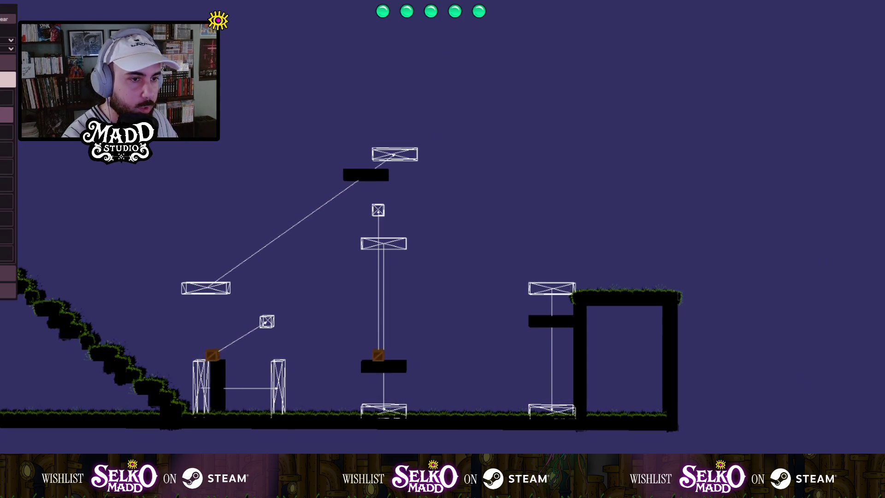
# Delete four moving platforms and elevators along with their linked nodes and paths.
pyautogui.rightClick(200, 294)
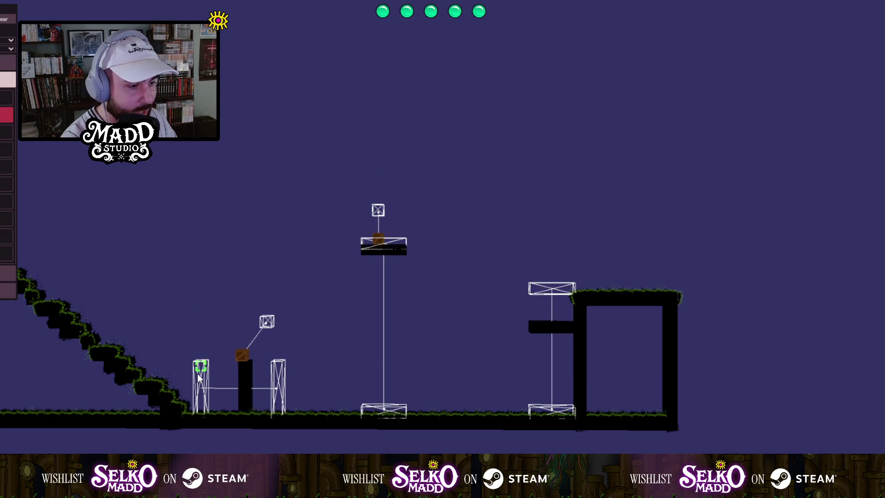
pyautogui.rightClick(267, 321)
pyautogui.rightClick(378, 245)
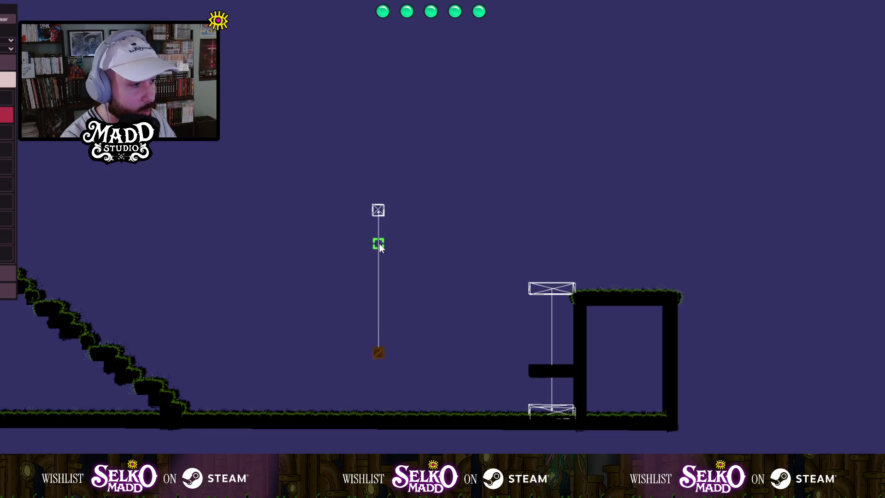
pyautogui.rightClick(380, 212)
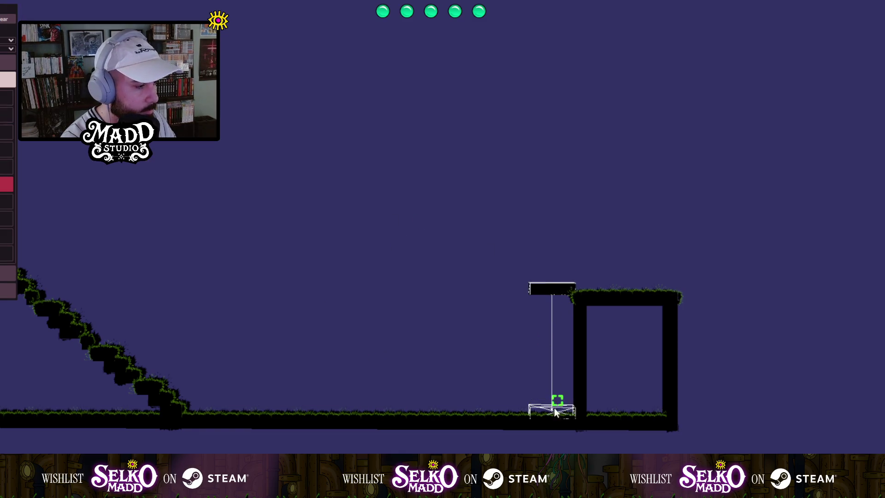
# Spawn the player on the raised grassy platform and center it in view.
pyautogui.moveTo(258, 318); pyautogui.dragTo(652, 297)
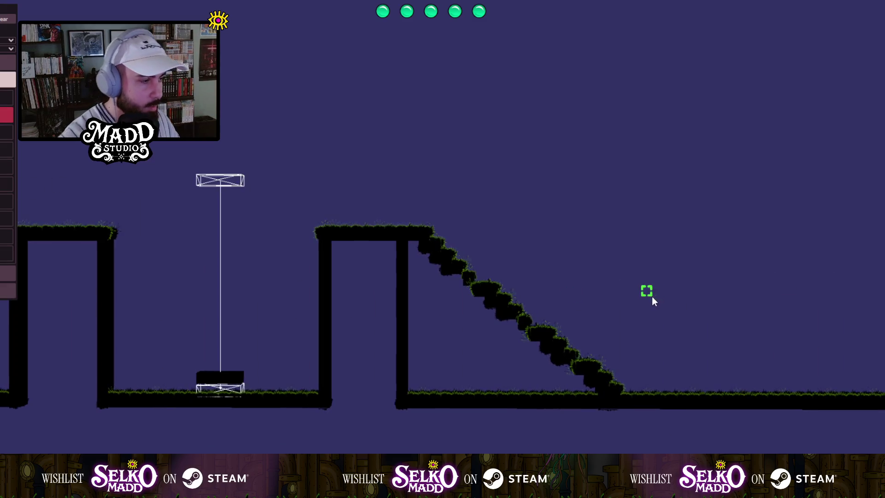
pyautogui.moveTo(440, 289); pyautogui.dragTo(536, 312)
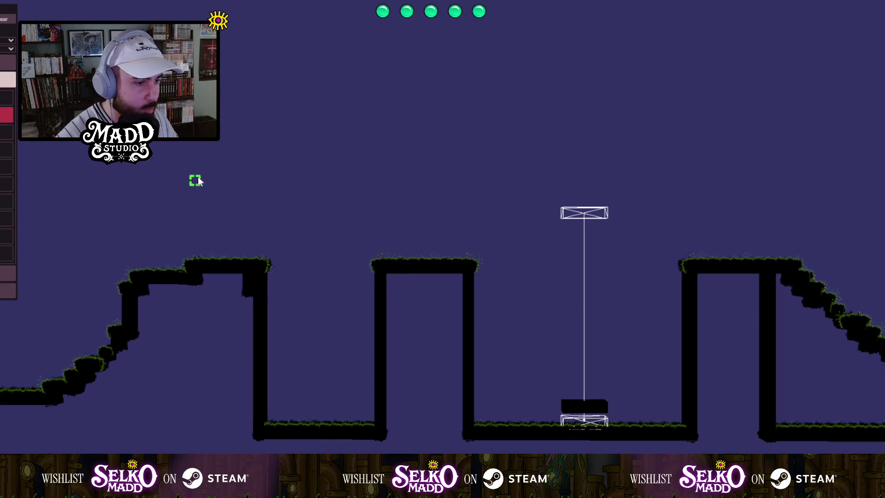
pyautogui.click(203, 184)
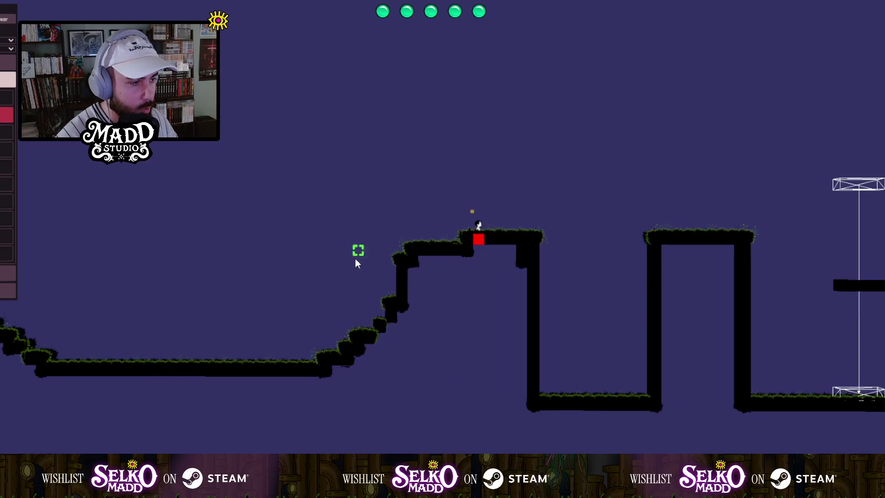
pyautogui.moveTo(437, 251); pyautogui.dragTo(88, 323)
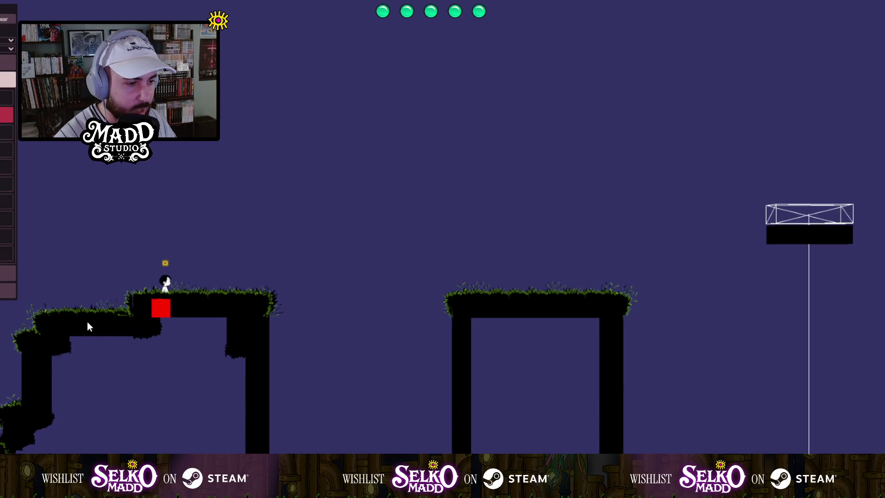
pyautogui.moveTo(247, 329); pyautogui.dragTo(477, 345)
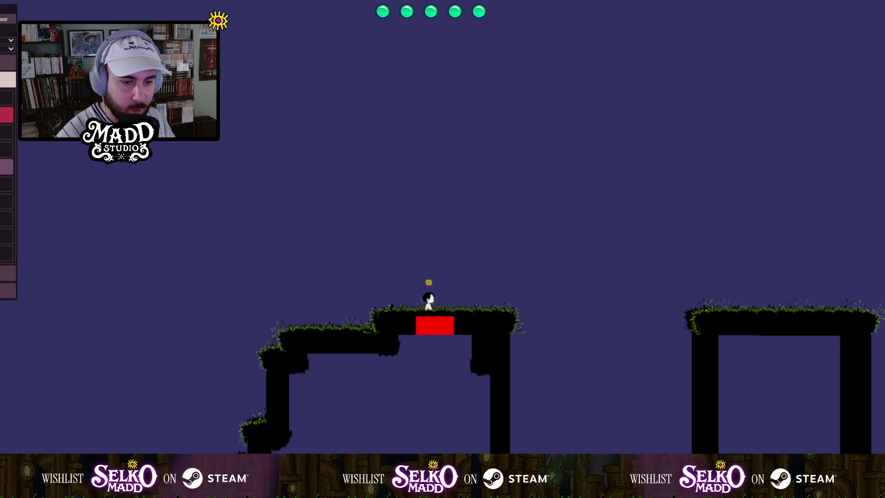
# Fill the platform's lower step and the terrain notch with terrain tiles.
pyautogui.press('a')
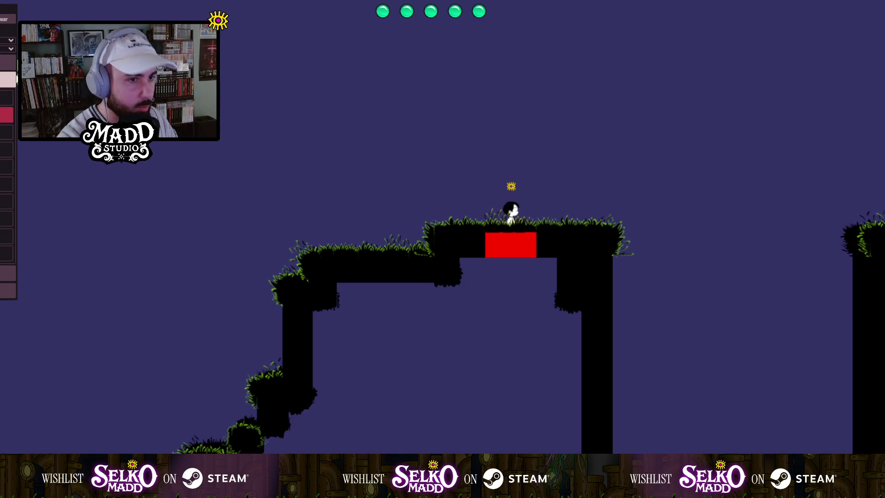
pyautogui.click(243, 165)
pyautogui.moveTo(426, 237); pyautogui.dragTo(310, 235)
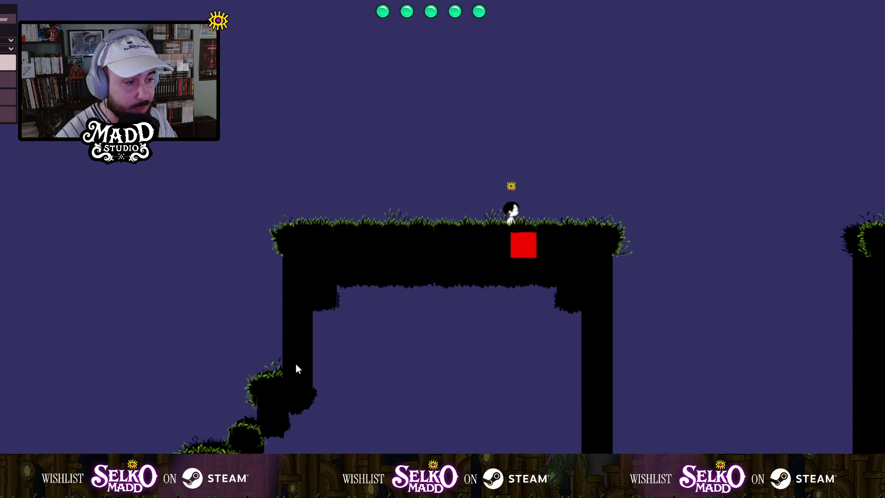
pyautogui.press('s')
pyautogui.moveTo(339, 279); pyautogui.dragTo(446, 316)
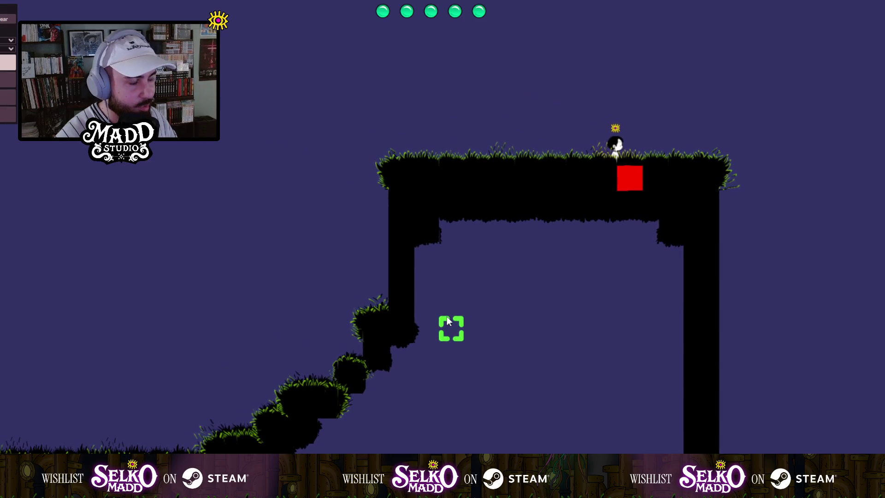
pyautogui.click(423, 262)
# Pan along the level back to the player's platform and show the decoration palette.
pyautogui.press('d')
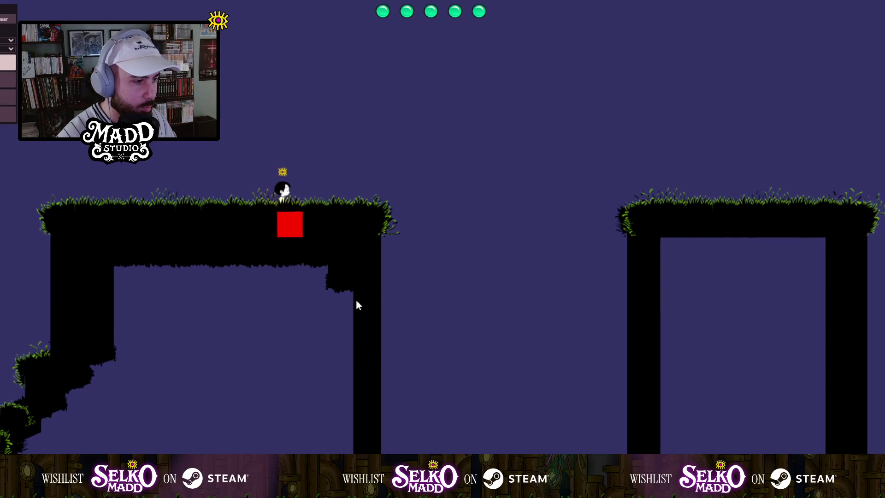
pyautogui.scroll(-3, 354, 302)
pyautogui.press('d')
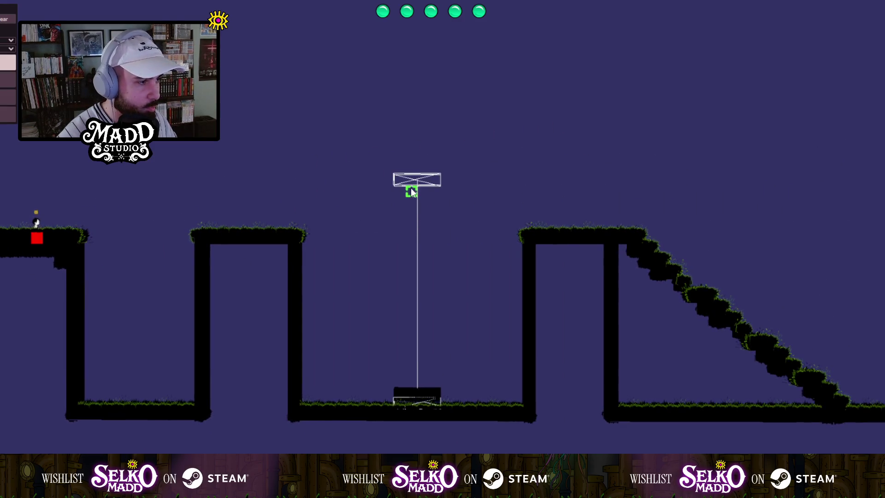
pyautogui.press('a')
pyautogui.press('a')
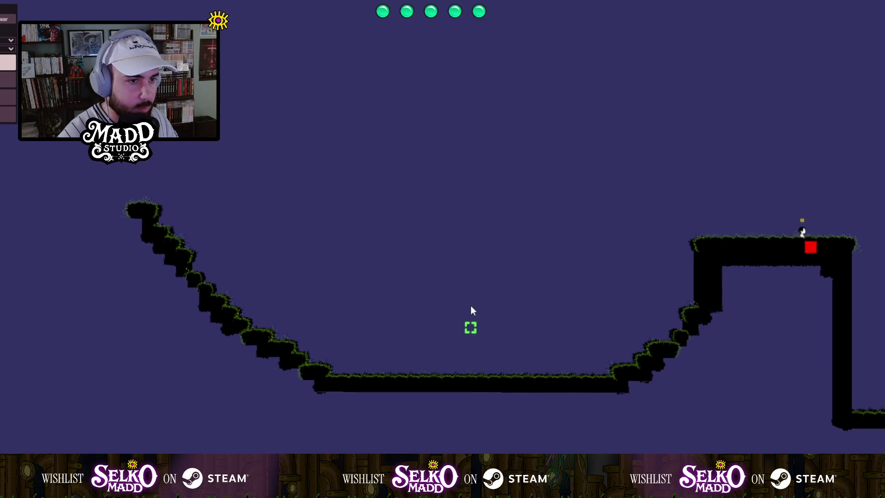
pyautogui.press('s')
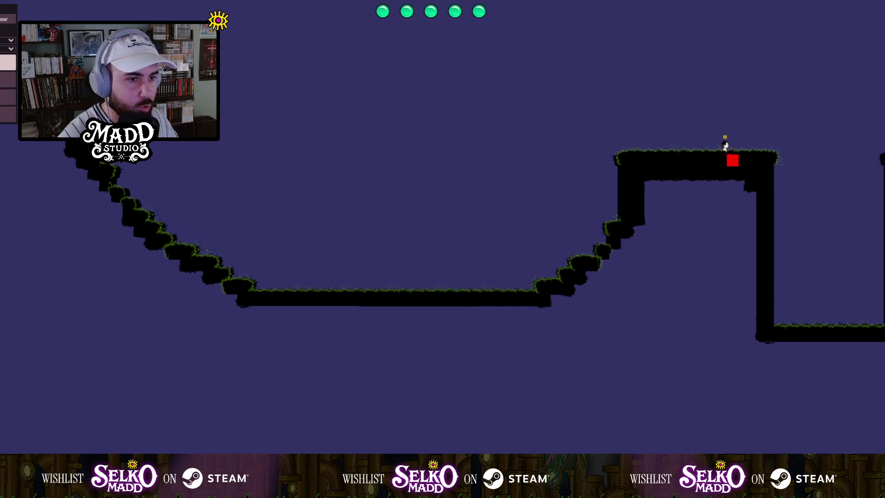
pyautogui.click(8, 113)
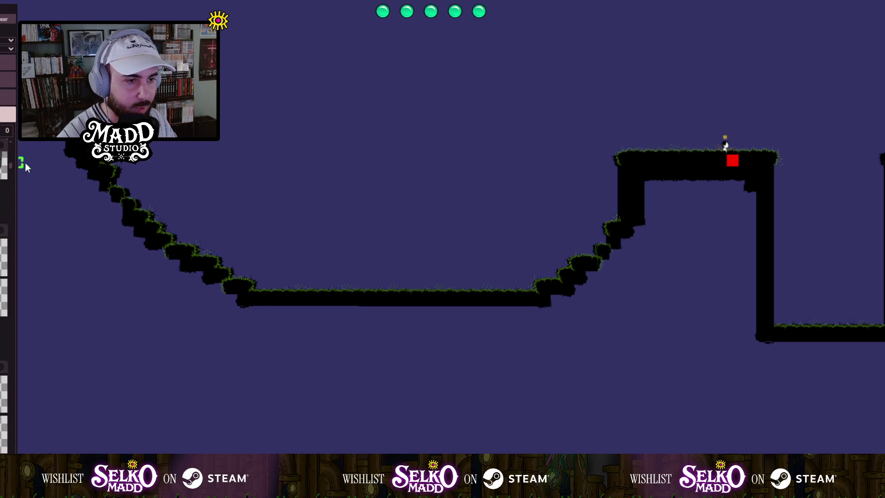
# Pick a pink candy tile from the decoration palette, then return to terrain tiles.
pyautogui.moveTo(11, 165); pyautogui.dragTo(18, 229)
pyautogui.moveTo(15, 300)
pyautogui.mouseDown()
pyautogui.moveTo(20, 310)
pyautogui.moveTo(24, 298)
pyautogui.moveTo(7, 298)
pyautogui.mouseUp()
pyautogui.click(5, 265)
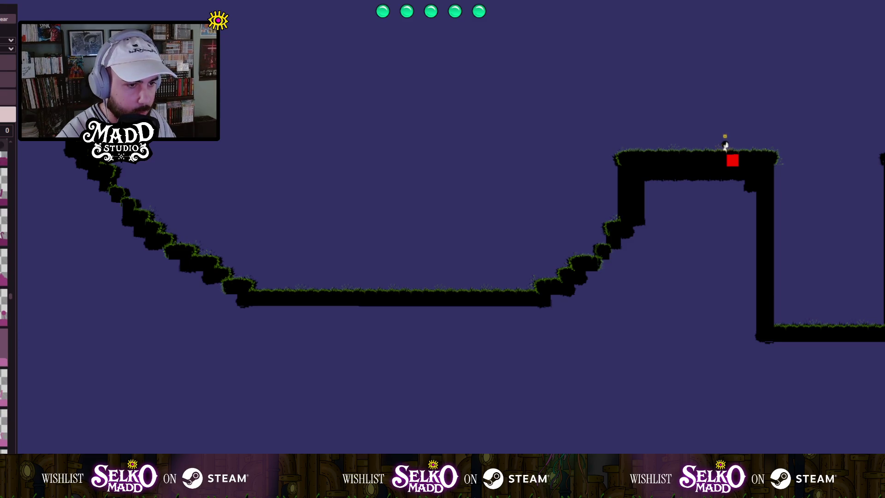
pyautogui.scroll(2, 6, 274)
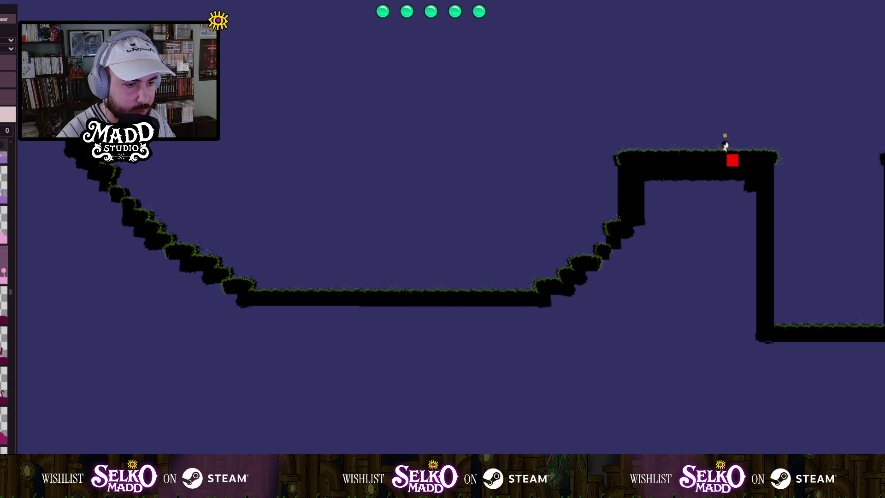
pyautogui.scroll(2, 5, 295)
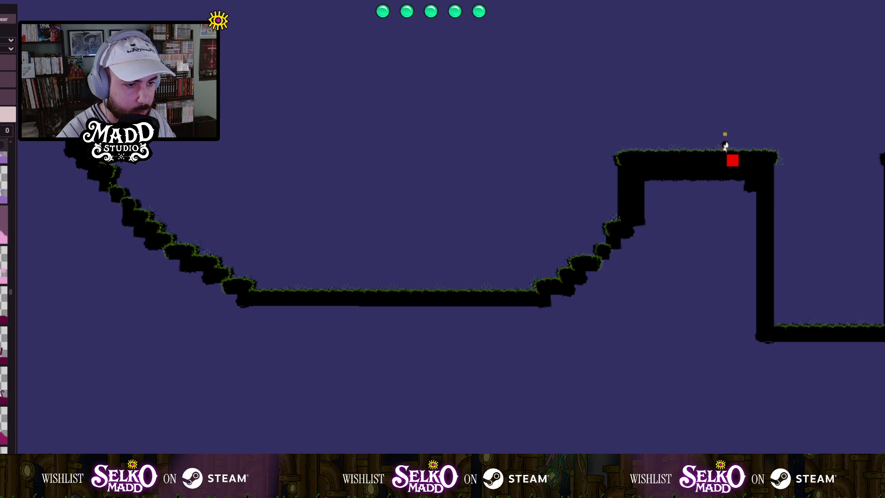
pyautogui.scroll(3, 4, 276)
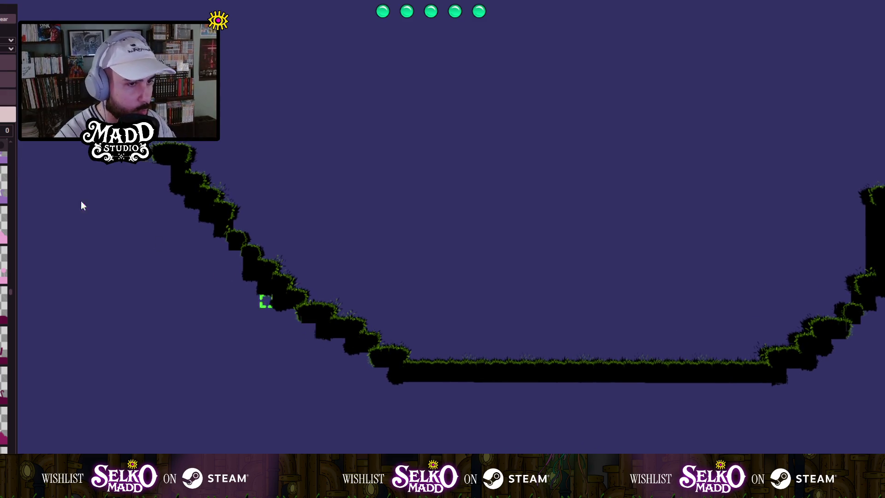
pyautogui.click(7, 62)
# Add a terrain tile to the slope and survey the section back to the red-block platform.
pyautogui.click(298, 321)
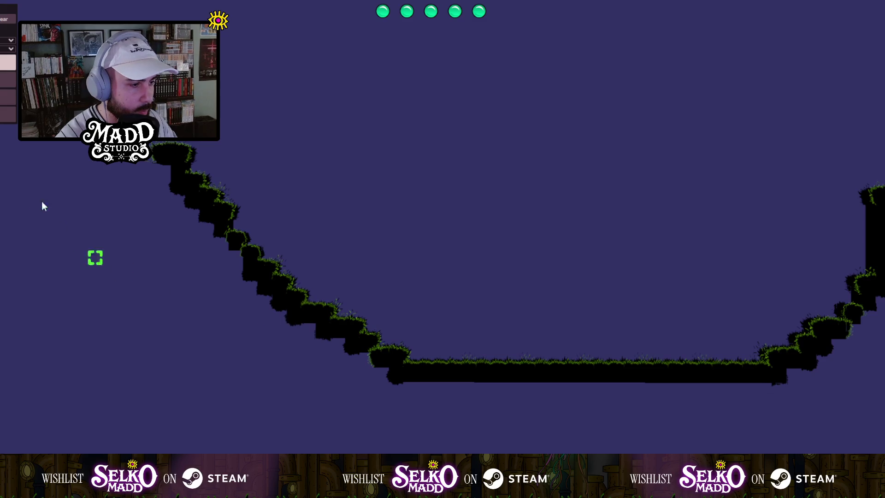
pyautogui.press('Right')
pyautogui.press('Down')
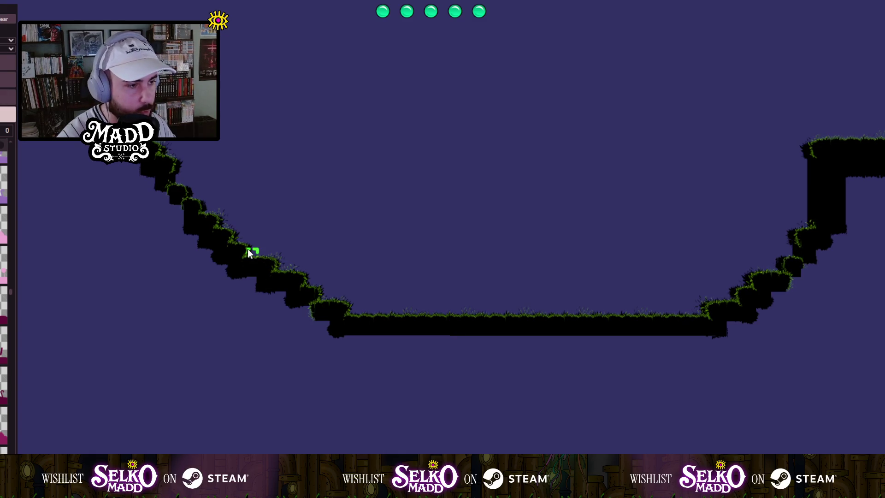
pyautogui.press('Left')
pyautogui.press('Down')
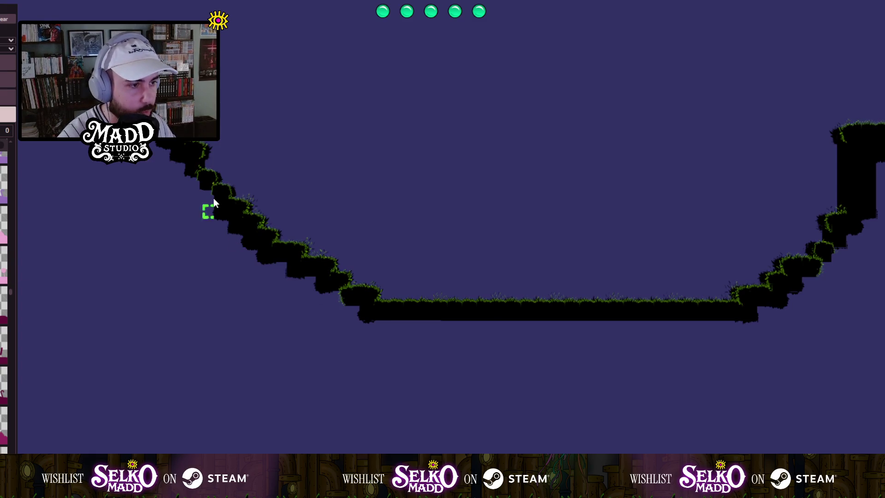
pyautogui.scroll(5, 361, 230)
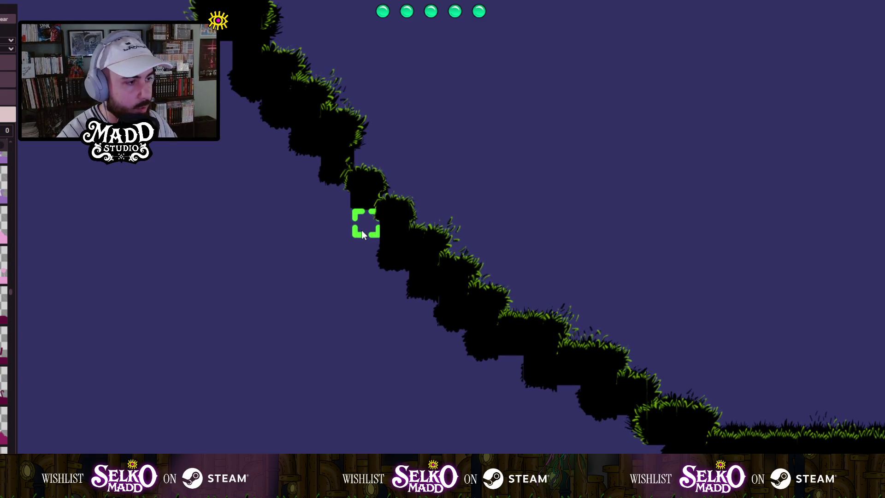
pyautogui.scroll(-5, 362, 234)
pyautogui.scroll(3, 292, 238)
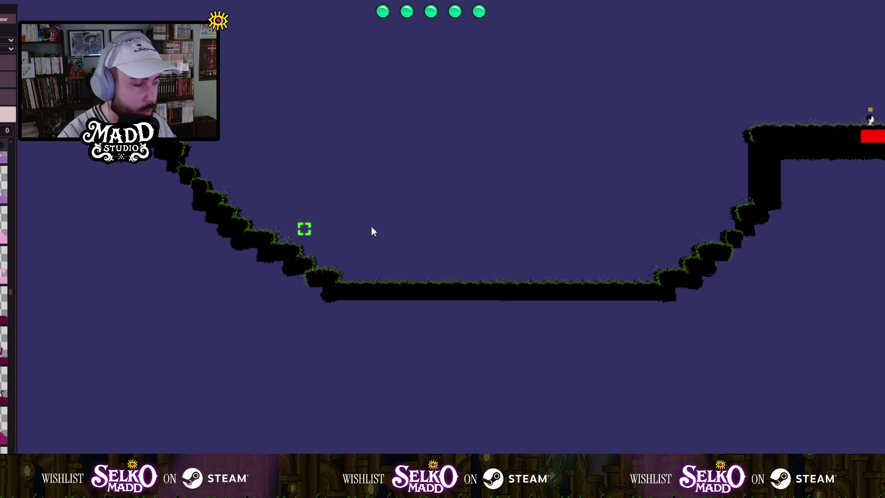
pyautogui.moveTo(372, 231)
pyautogui.mouseDown()
pyautogui.moveTo(279, 290)
pyautogui.moveTo(479, 286)
pyautogui.moveTo(56, 273)
pyautogui.moveTo(267, 257)
pyautogui.moveTo(506, 284)
pyautogui.moveTo(29, 193)
pyautogui.mouseUp()
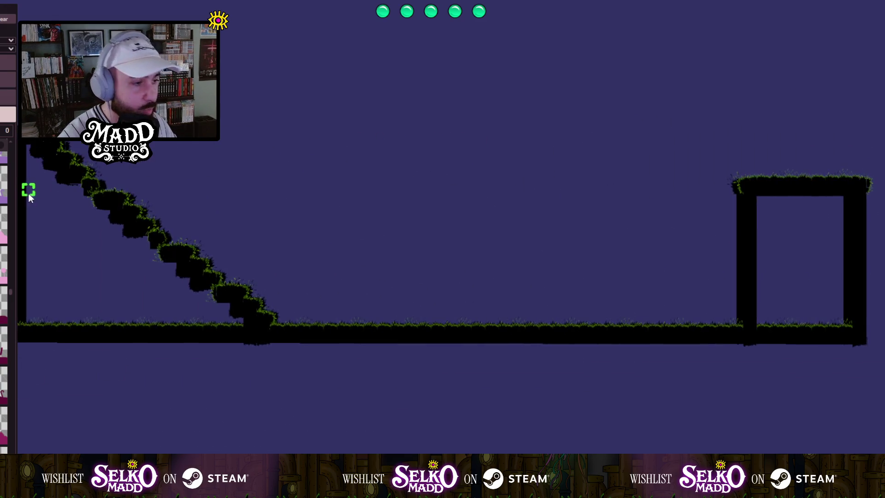
pyautogui.moveTo(140, 209)
pyautogui.mouseDown()
pyautogui.moveTo(325, 228)
pyautogui.moveTo(397, 256)
pyautogui.mouseUp()
# Center the red-block platform and long slope, then show the Density and Default settings.
pyautogui.scroll(2, 325, 228)
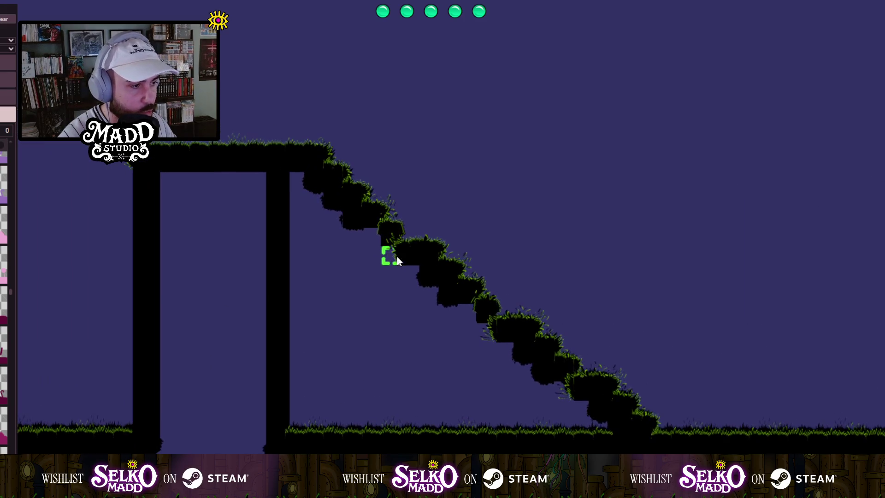
pyautogui.scroll(-1, 299, 254)
pyautogui.scroll(-1, 292, 253)
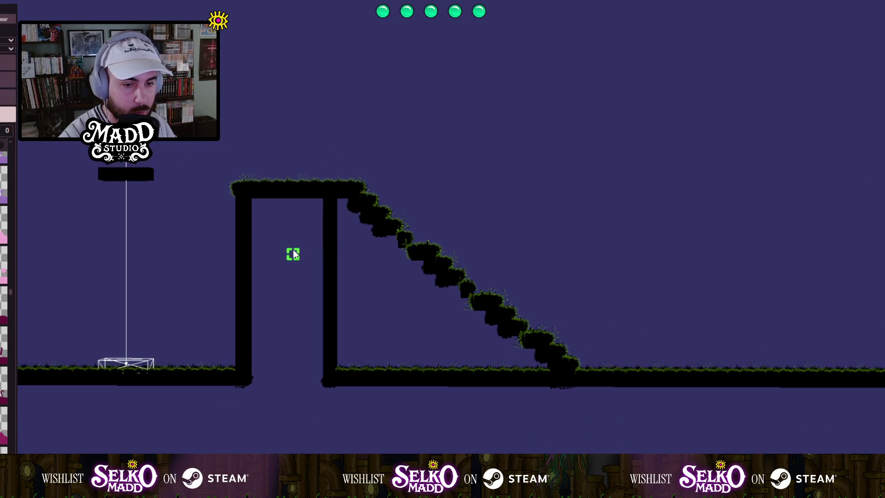
pyautogui.moveTo(292, 253); pyautogui.dragTo(520, 209)
pyautogui.scroll(1, 420, 256)
pyautogui.moveTo(420, 255)
pyautogui.mouseDown()
pyautogui.moveTo(488, 236)
pyautogui.moveTo(586, 229)
pyautogui.mouseUp()
pyautogui.moveTo(362, 232); pyautogui.dragTo(496, 252)
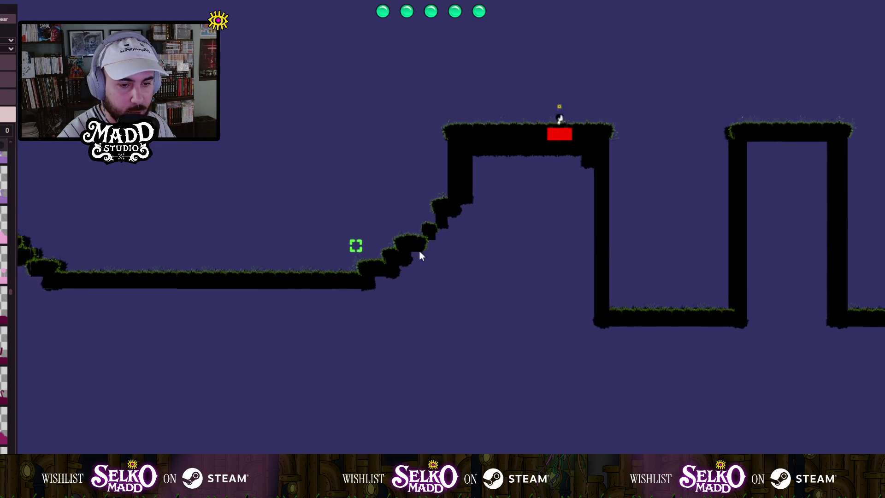
pyautogui.moveTo(419, 253); pyautogui.dragTo(438, 264)
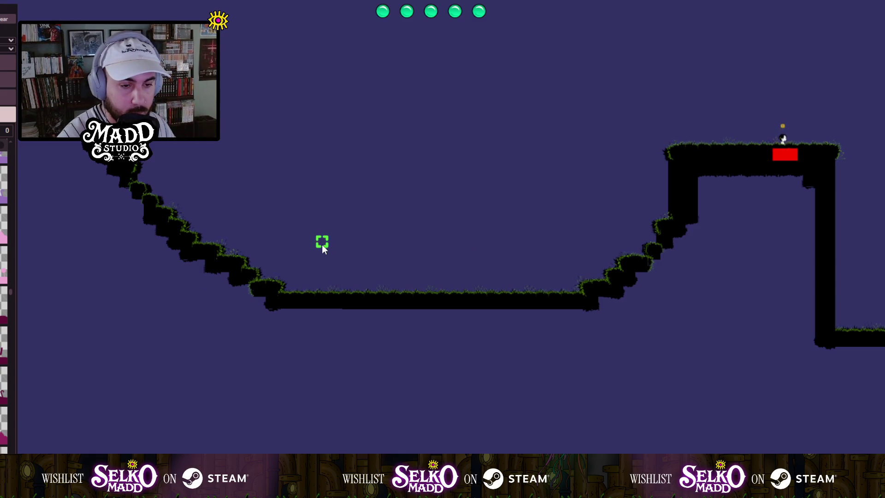
pyautogui.scroll(3, 118, 229)
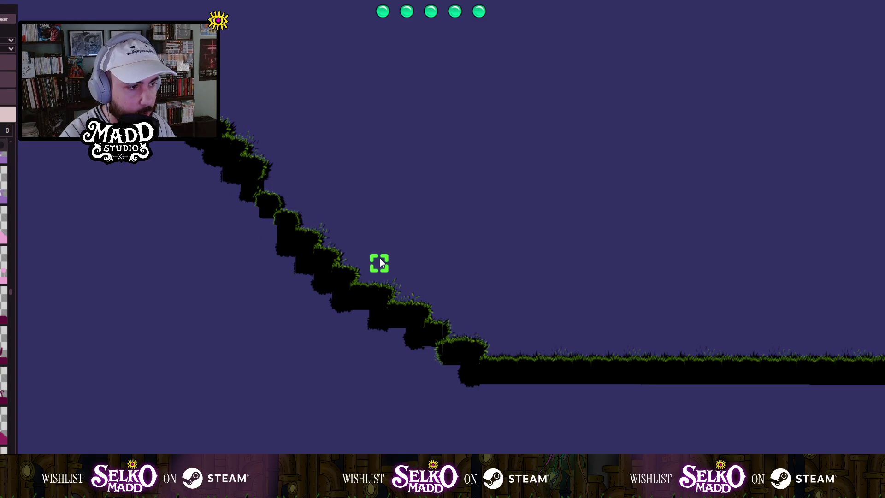
pyautogui.click(228, 232)
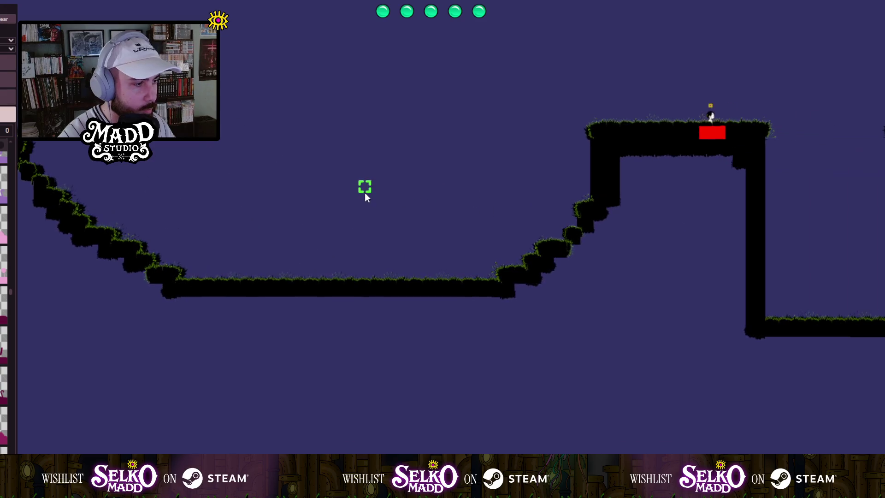
pyautogui.click(7, 97)
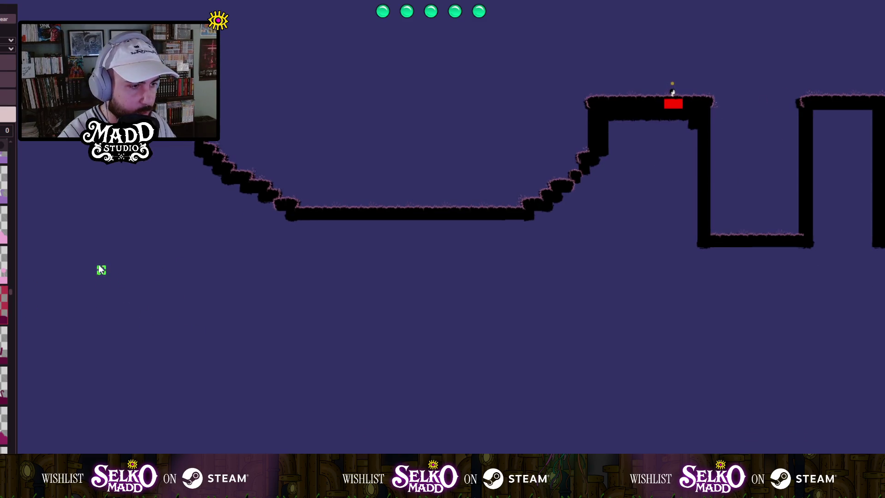
# Place a pattern36 magenta bush over the left slope and stretch its diagonal edge along the incline.
pyautogui.moveTo(93, 229)
pyautogui.mouseDown()
pyautogui.moveTo(356, 427)
pyautogui.moveTo(309, 450)
pyautogui.mouseUp()
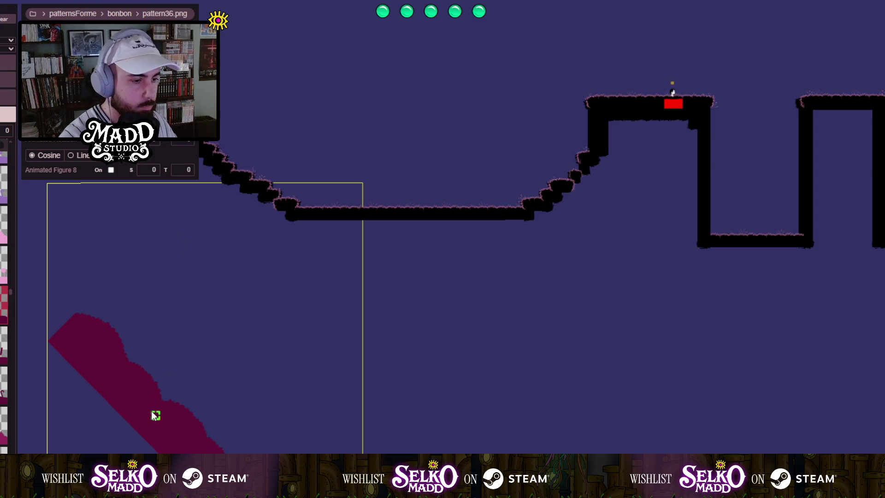
pyautogui.moveTo(148, 339)
pyautogui.mouseDown()
pyautogui.moveTo(215, 144)
pyautogui.moveTo(224, 142)
pyautogui.moveTo(222, 152)
pyautogui.moveTo(211, 147)
pyautogui.moveTo(241, 165)
pyautogui.moveTo(399, 379)
pyautogui.moveTo(333, 384)
pyautogui.moveTo(222, 99)
pyautogui.moveTo(189, 109)
pyautogui.moveTo(272, 237)
pyautogui.mouseUp()
pyautogui.scroll(2, 230, 156)
pyautogui.scroll(2, 399, 380)
pyautogui.moveTo(271, 335); pyautogui.dragTo(265, 321)
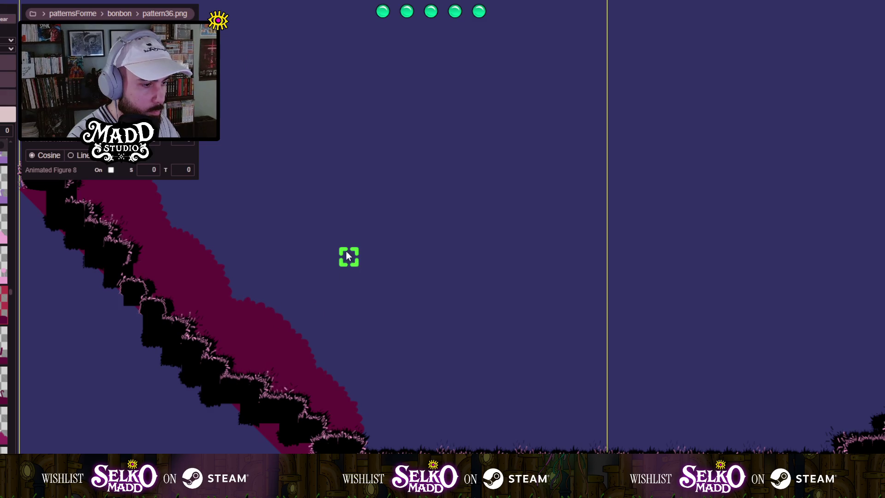
pyautogui.moveTo(346, 255)
pyautogui.mouseDown()
pyautogui.moveTo(327, 257)
pyautogui.moveTo(342, 299)
pyautogui.mouseUp()
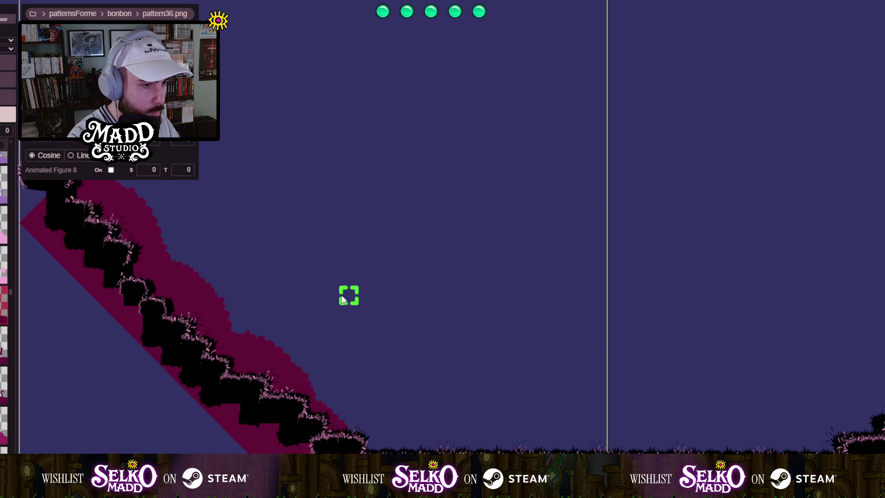
pyautogui.scroll(-3, 310, 278)
pyautogui.scroll(3, 458, 431)
pyautogui.scroll(-3, 251, 299)
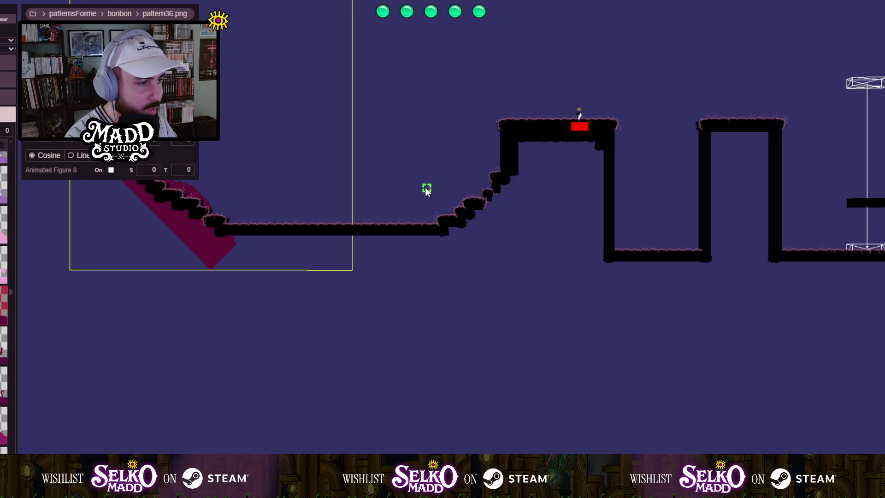
# Place a cattail plant decoration in the empty area below the terrain.
pyautogui.moveTo(426, 191)
pyautogui.mouseDown()
pyautogui.moveTo(434, 379)
pyautogui.moveTo(398, 223)
pyautogui.mouseUp()
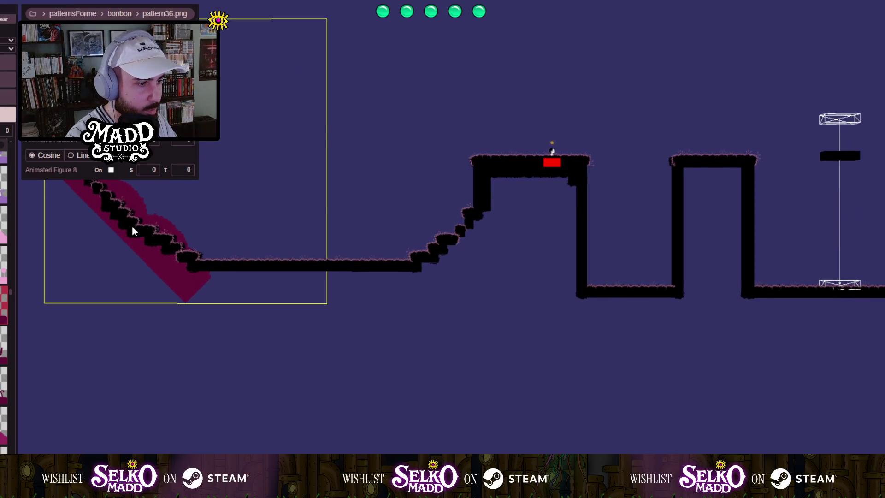
pyautogui.scroll(2, 132, 225)
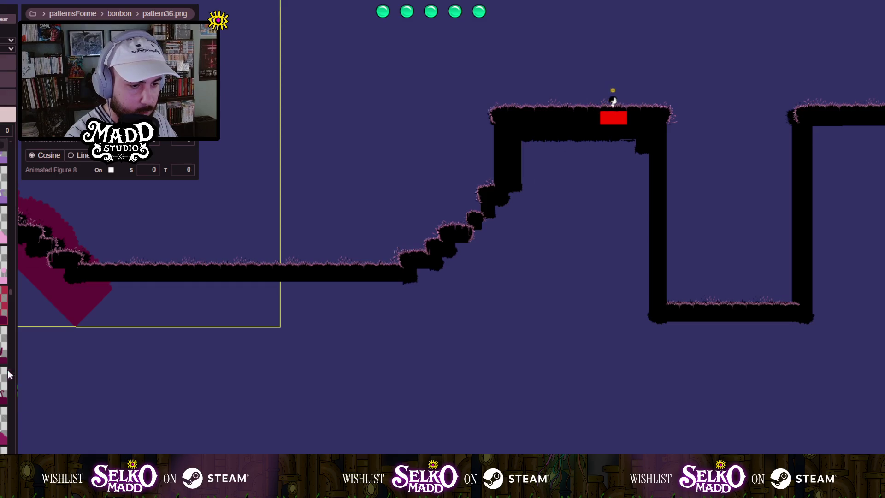
pyautogui.scroll(-2, 207, 412)
pyautogui.moveTo(232, 415); pyautogui.dragTo(220, 251)
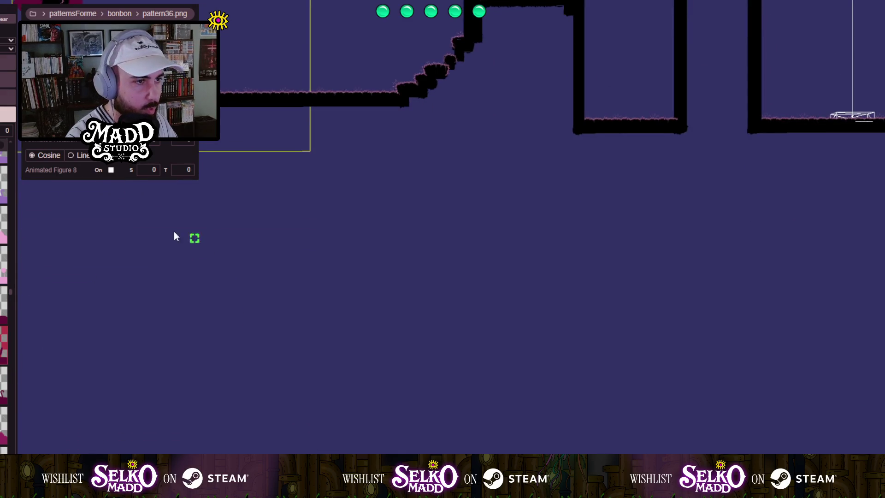
pyautogui.moveTo(97, 172)
pyautogui.mouseDown()
pyautogui.moveTo(161, 215)
pyautogui.moveTo(339, 387)
pyautogui.moveTo(308, 382)
pyautogui.moveTo(310, 391)
pyautogui.mouseUp()
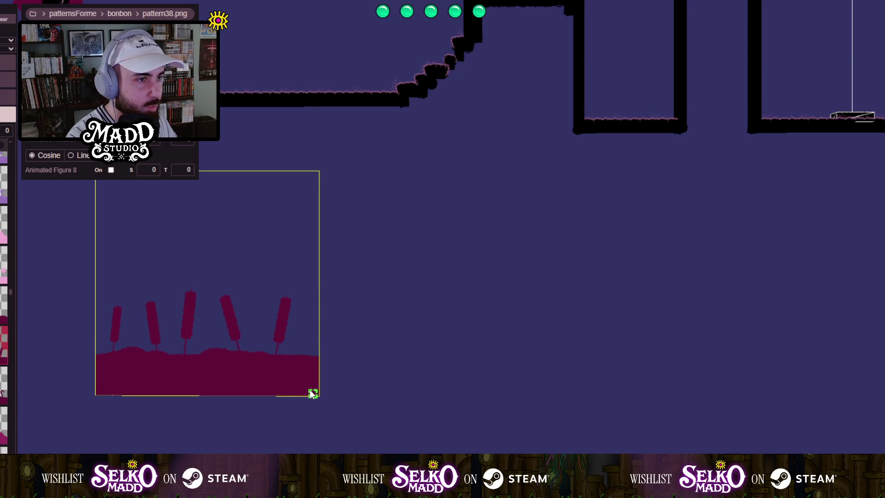
# Lower the cattail plants onto the valley floor and start another enlarged bush decoration.
pyautogui.press('Up')
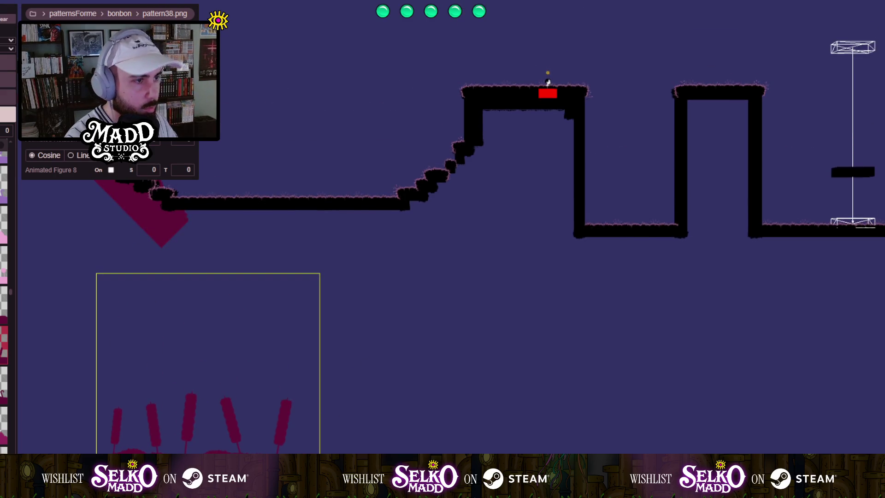
pyautogui.moveTo(206, 387)
pyautogui.mouseDown()
pyautogui.moveTo(267, 178)
pyautogui.moveTo(321, 378)
pyautogui.mouseUp()
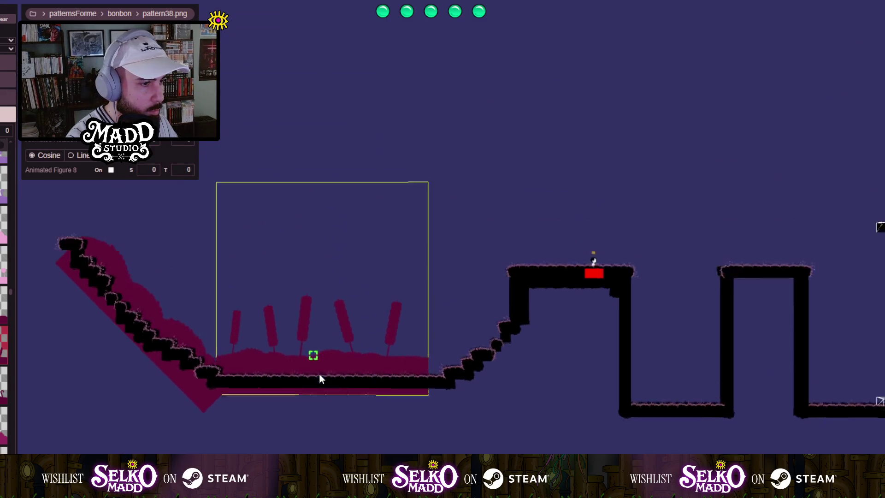
pyautogui.scroll(3, 322, 378)
pyautogui.moveTo(375, 162); pyautogui.dragTo(375, 169)
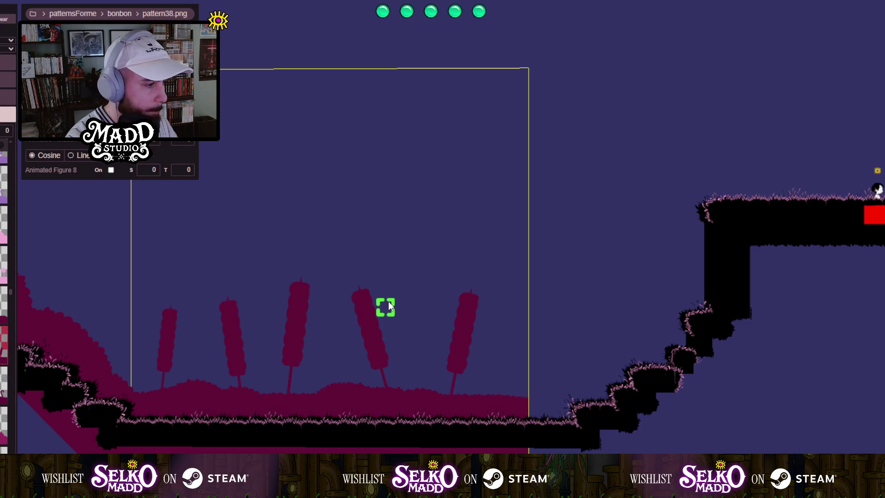
pyautogui.scroll(-3, 389, 306)
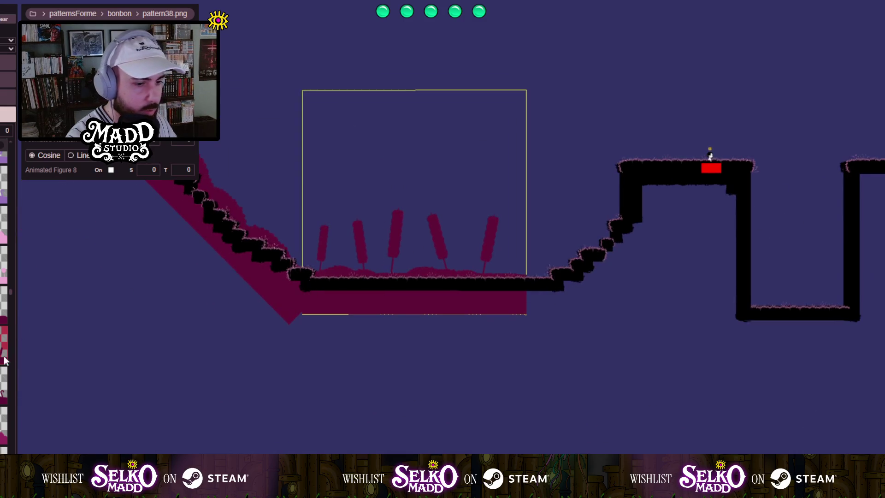
pyautogui.click(292, 322)
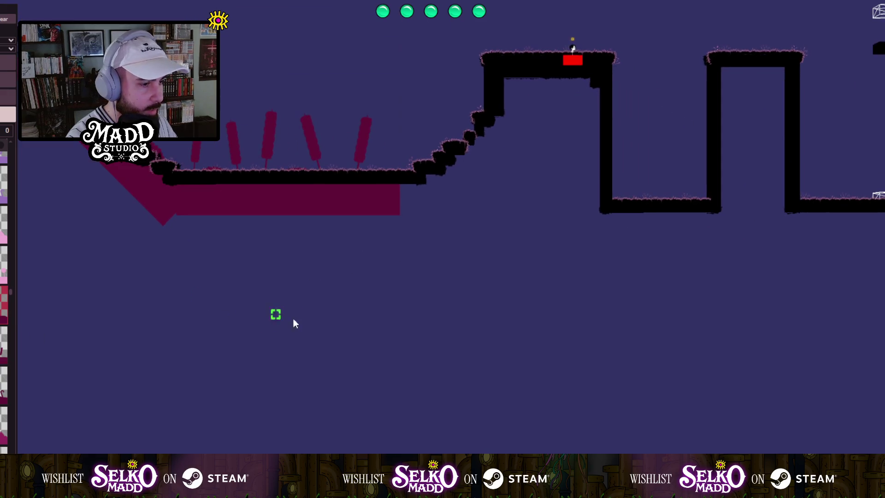
pyautogui.moveTo(450, 307); pyautogui.dragTo(431, 497)
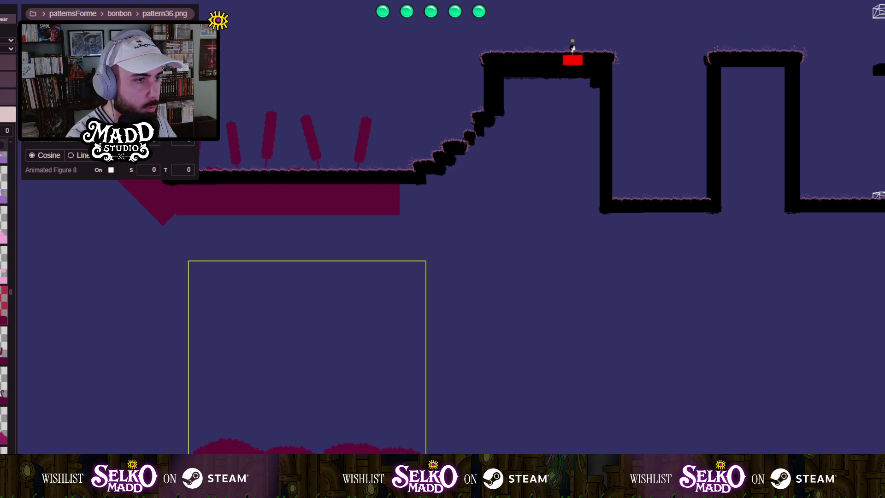
# Tilt the pattern36 bush diagonally and move it behind the right staircase.
pyautogui.scroll(-5, 307, 332)
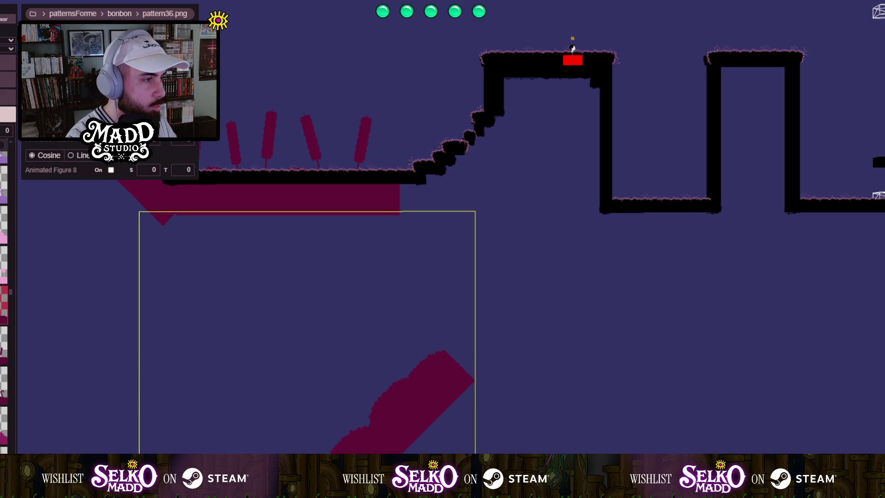
pyautogui.scroll(-1, 307, 332)
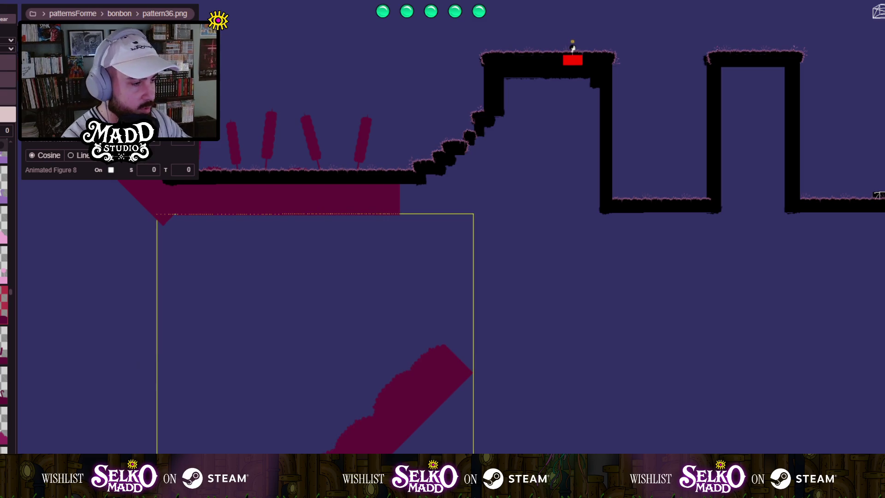
pyautogui.moveTo(348, 443)
pyautogui.mouseDown()
pyautogui.moveTo(422, 168)
pyautogui.moveTo(435, 161)
pyautogui.moveTo(420, 174)
pyautogui.mouseUp()
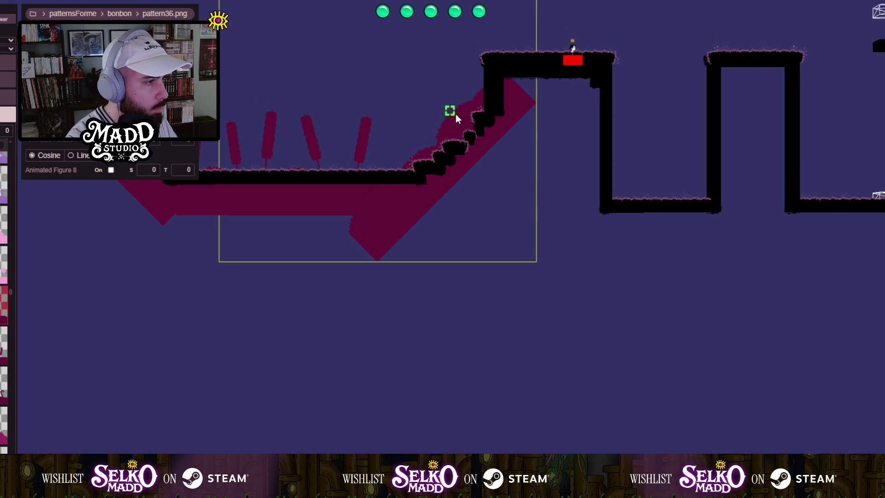
pyautogui.scroll(3, 456, 114)
pyautogui.moveTo(430, 79)
pyautogui.mouseDown()
pyautogui.moveTo(632, 365)
pyautogui.moveTo(803, 372)
pyautogui.moveTo(784, 327)
pyautogui.mouseUp()
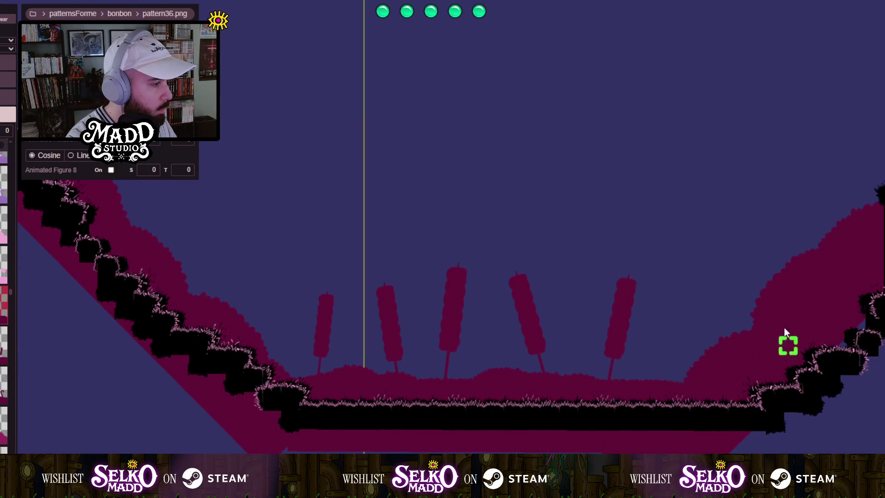
# Widen the small object by the right ledge one cell and nudge the slope bush right.
pyautogui.press('Escape')
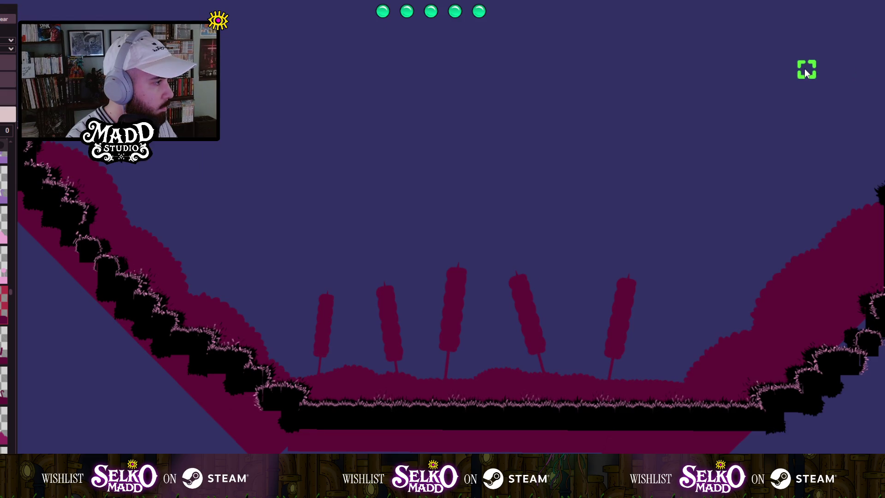
pyautogui.moveTo(807, 70)
pyautogui.mouseDown()
pyautogui.moveTo(456, 96)
pyautogui.moveTo(692, 74)
pyautogui.mouseUp()
pyautogui.click(761, 105)
pyautogui.moveTo(761, 103); pyautogui.dragTo(760, 103)
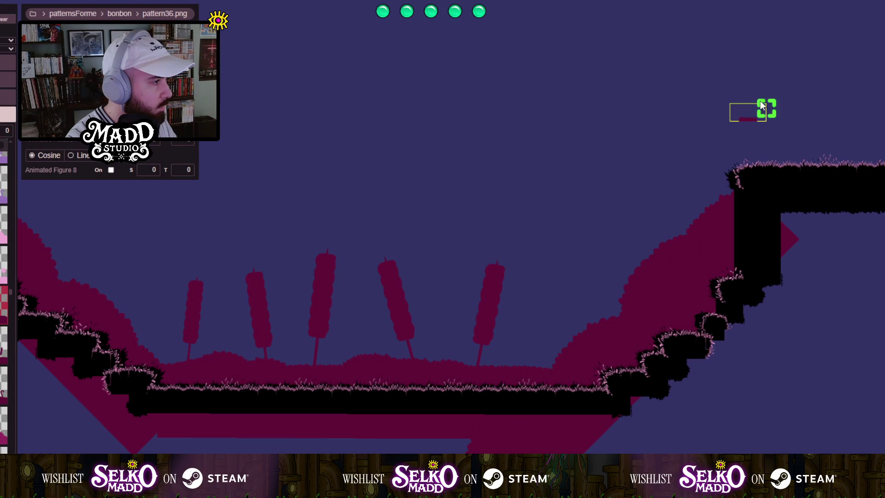
pyautogui.click(691, 255)
pyautogui.click(729, 71)
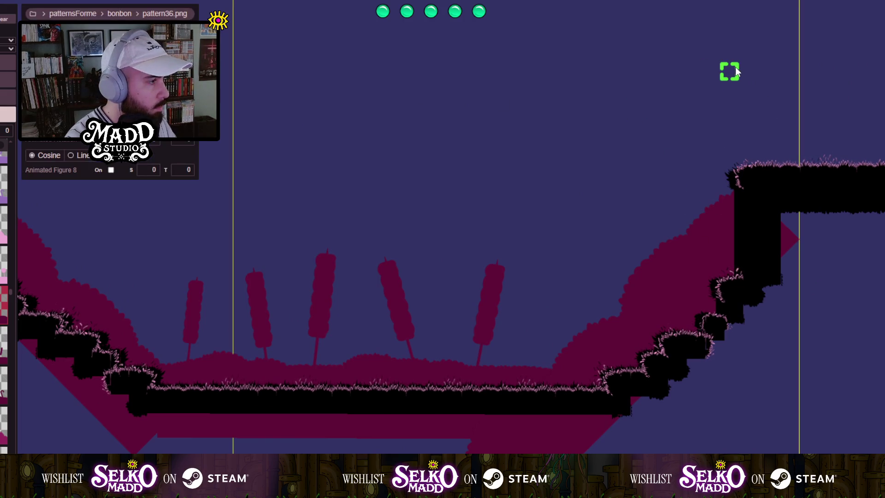
pyautogui.press('Escape')
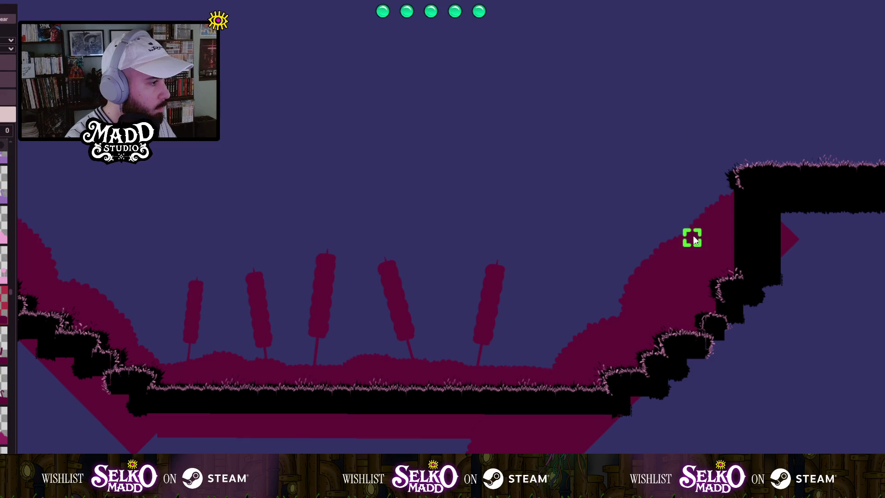
pyautogui.moveTo(691, 237)
pyautogui.mouseDown()
pyautogui.moveTo(709, 237)
pyautogui.moveTo(701, 236)
pyautogui.moveTo(702, 225)
pyautogui.mouseUp()
# Adjust the frames of the decoration and the cattail decoration near the trees and ledge.
pyautogui.moveTo(580, 243)
pyautogui.mouseDown()
pyautogui.moveTo(388, 422)
pyautogui.moveTo(337, 439)
pyautogui.moveTo(226, 410)
pyautogui.moveTo(67, 430)
pyautogui.moveTo(509, 245)
pyautogui.mouseUp()
pyautogui.scroll(4, 501, 286)
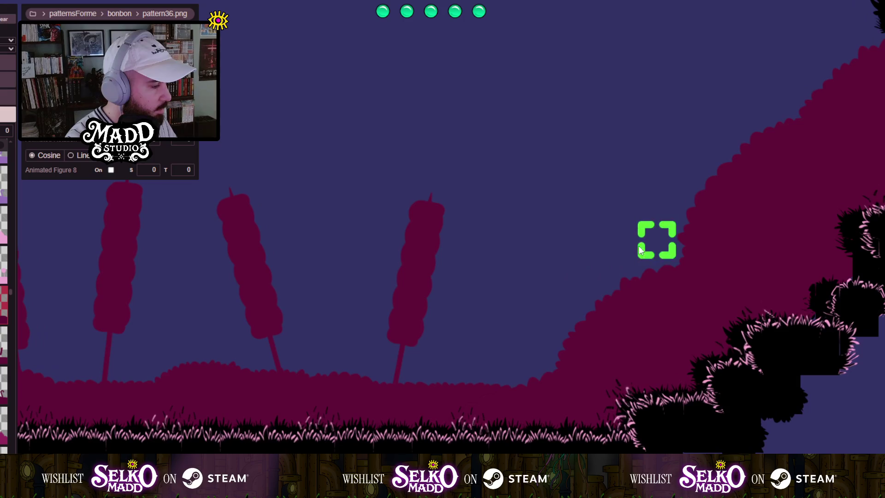
pyautogui.scroll(-3, 637, 279)
pyautogui.moveTo(355, 269)
pyautogui.mouseDown()
pyautogui.moveTo(338, 217)
pyautogui.moveTo(276, 345)
pyautogui.moveTo(193, 292)
pyautogui.moveTo(64, 283)
pyautogui.moveTo(67, 317)
pyautogui.moveTo(193, 395)
pyautogui.mouseUp()
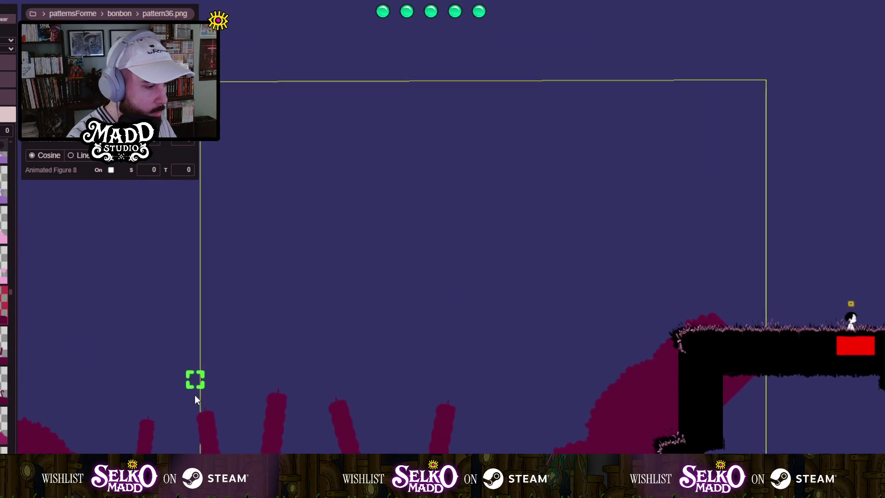
pyautogui.scroll(3, 302, 286)
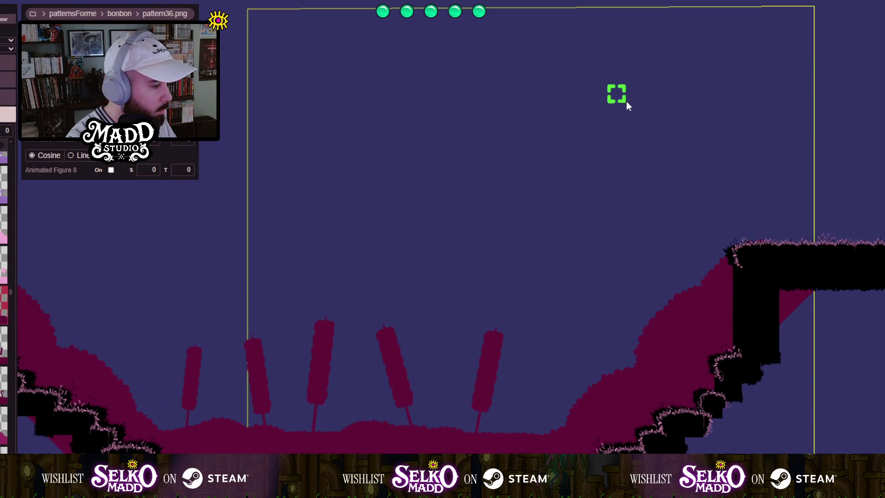
pyautogui.moveTo(628, 106)
pyautogui.mouseDown()
pyautogui.moveTo(280, 295)
pyautogui.moveTo(210, 314)
pyautogui.moveTo(355, 294)
pyautogui.moveTo(355, 316)
pyautogui.moveTo(434, 313)
pyautogui.moveTo(434, 331)
pyautogui.mouseUp()
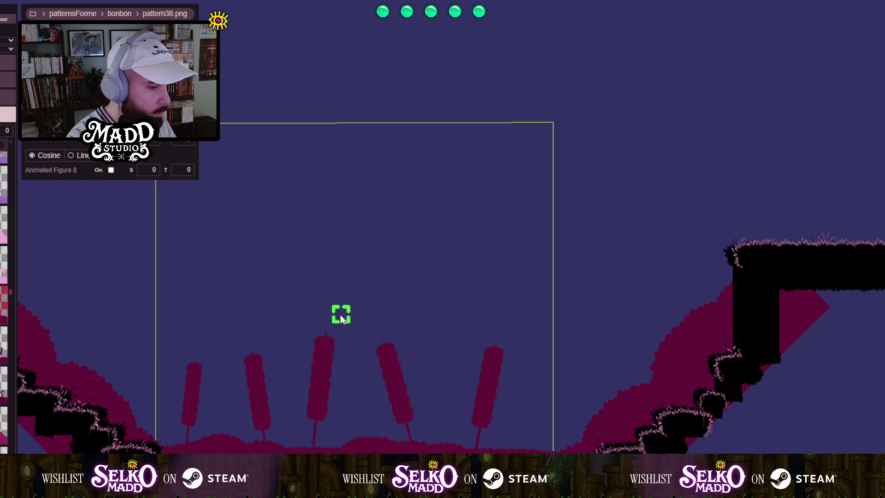
pyautogui.moveTo(340, 315)
pyautogui.mouseDown()
pyautogui.moveTo(438, 388)
pyautogui.moveTo(286, 355)
pyautogui.moveTo(283, 415)
pyautogui.moveTo(416, 210)
pyautogui.moveTo(457, 191)
pyautogui.moveTo(483, 236)
pyautogui.moveTo(399, 331)
pyautogui.moveTo(465, 325)
pyautogui.moveTo(194, 443)
pyautogui.moveTo(147, 395)
pyautogui.moveTo(244, 359)
pyautogui.moveTo(281, 369)
pyautogui.moveTo(447, 367)
pyautogui.moveTo(493, 178)
pyautogui.moveTo(426, 294)
pyautogui.moveTo(543, 355)
pyautogui.moveTo(742, 355)
pyautogui.moveTo(204, 281)
pyautogui.moveTo(321, 296)
pyautogui.moveTo(354, 353)
pyautogui.moveTo(320, 171)
pyautogui.moveTo(255, 311)
pyautogui.moveTo(267, 292)
pyautogui.moveTo(260, 262)
pyautogui.moveTo(419, 385)
pyautogui.moveTo(416, 424)
pyautogui.moveTo(345, 406)
pyautogui.moveTo(343, 386)
pyautogui.mouseUp()
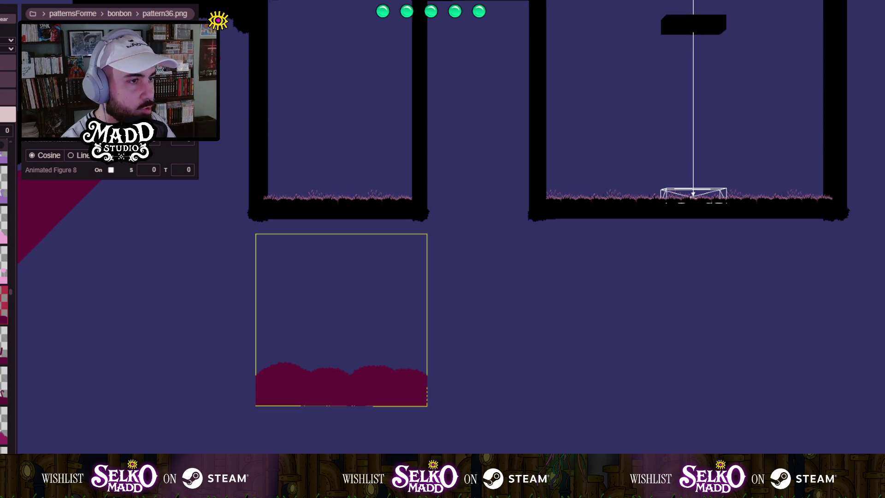
# Stretch the bush patch over a larger area and raise it.
pyautogui.moveTo(427, 233)
pyautogui.mouseDown()
pyautogui.moveTo(615, 233)
pyautogui.moveTo(615, 46)
pyautogui.mouseUp()
pyautogui.moveTo(393, 364)
pyautogui.mouseDown()
pyautogui.moveTo(317, 259)
pyautogui.moveTo(304, 185)
pyautogui.mouseUp()
pyautogui.scroll(2, 299, 107)
pyautogui.moveTo(299, 107)
pyautogui.mouseDown()
pyautogui.moveTo(361, 435)
pyautogui.moveTo(397, 341)
pyautogui.mouseUp()
pyautogui.scroll(-4, 381, 295)
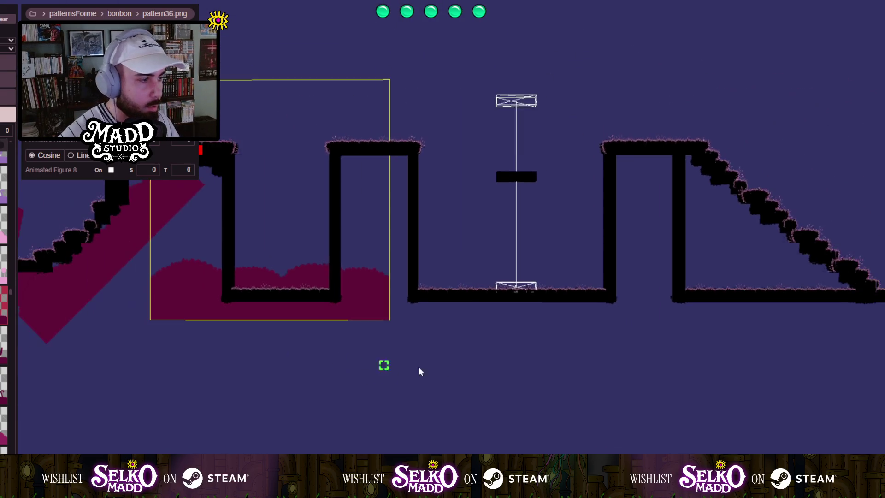
# Lay out a bush patch under the platforms, trim and raise it, then undo the last change.
pyautogui.moveTo(216, 231)
pyautogui.mouseDown()
pyautogui.moveTo(235, 235)
pyautogui.moveTo(444, 413)
pyautogui.moveTo(445, 470)
pyautogui.moveTo(456, 471)
pyautogui.mouseUp()
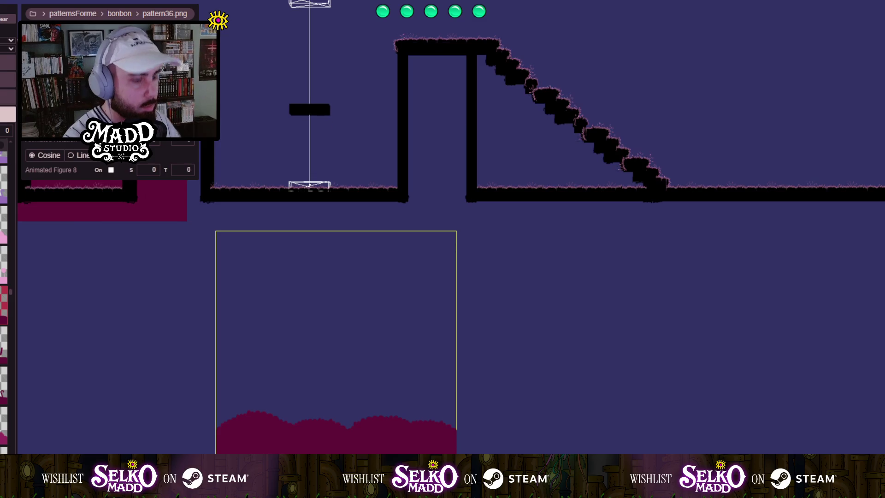
pyautogui.moveTo(216, 452); pyautogui.dragTo(228, 451)
pyautogui.moveTo(295, 450)
pyautogui.mouseDown()
pyautogui.moveTo(279, 211)
pyautogui.moveTo(247, 184)
pyautogui.mouseUp()
pyautogui.scroll(3, 223, 187)
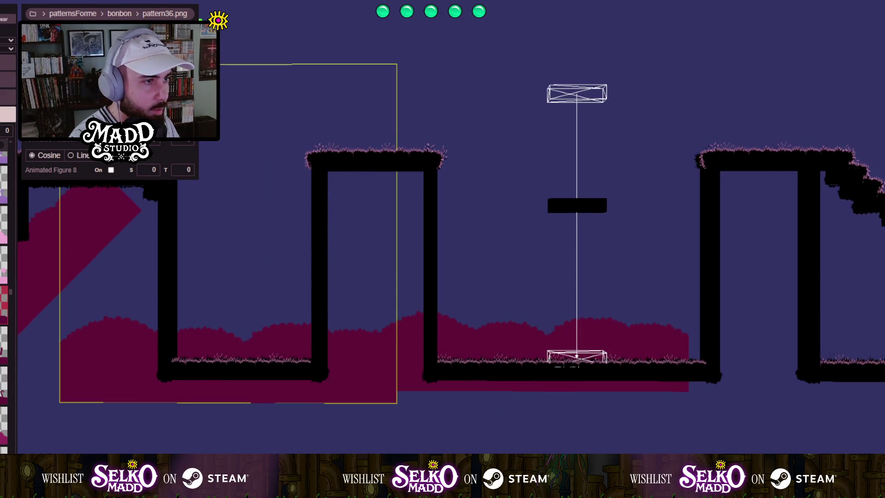
pyautogui.hotkey('ctrl', 'z')
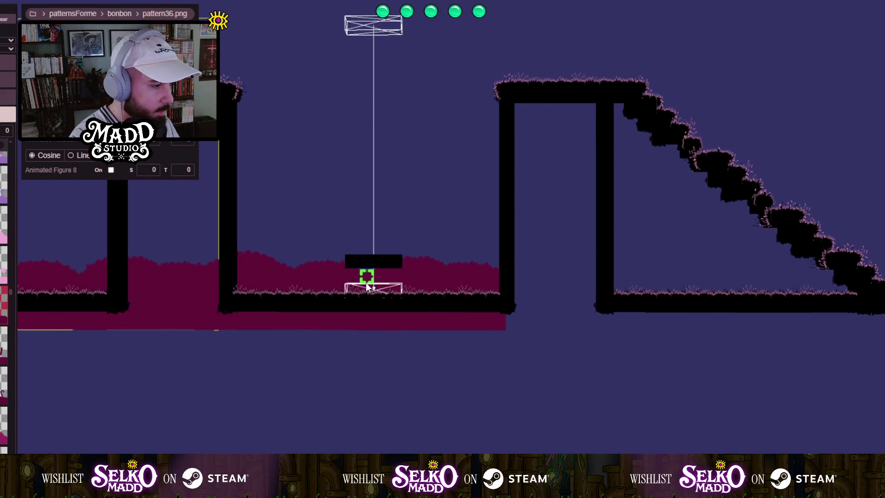
# Slide the left and right bush sections behind the moving platform until they meet.
pyautogui.click(485, 320)
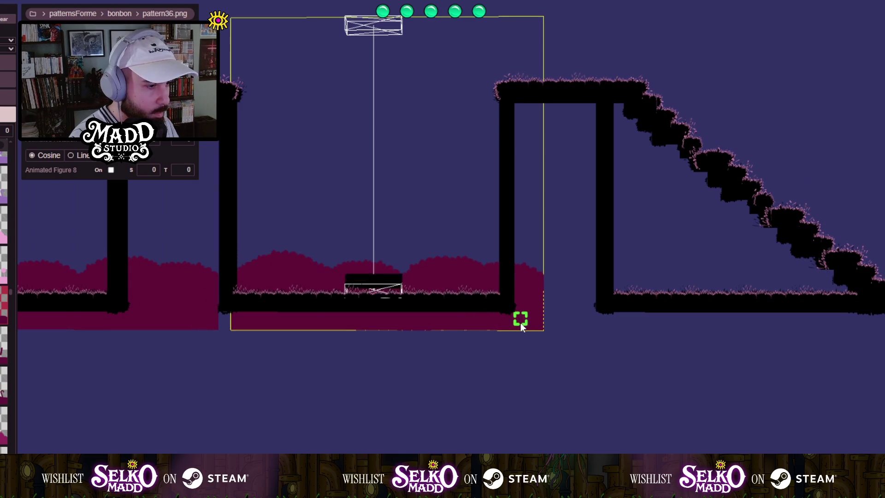
pyautogui.moveTo(236, 322); pyautogui.dragTo(203, 319)
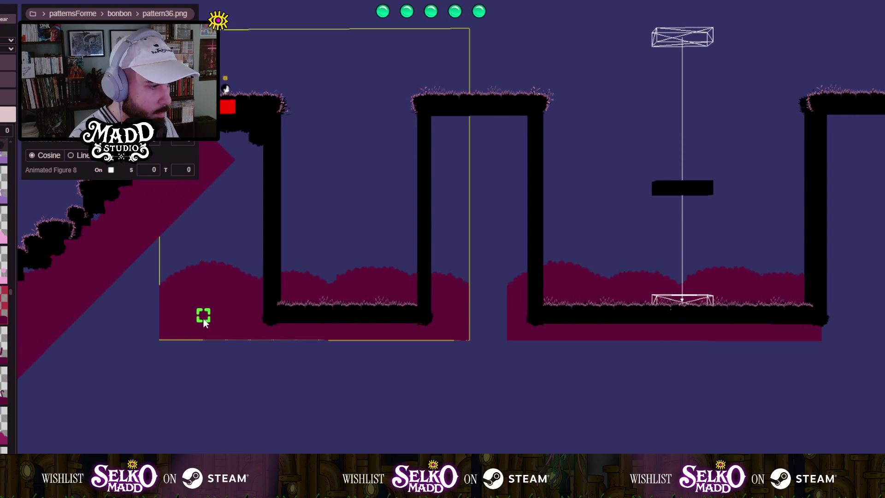
pyautogui.moveTo(359, 325); pyautogui.dragTo(309, 324)
# Review the joined backdrop across the level, then drag out a new bush box below it.
pyautogui.press('d')
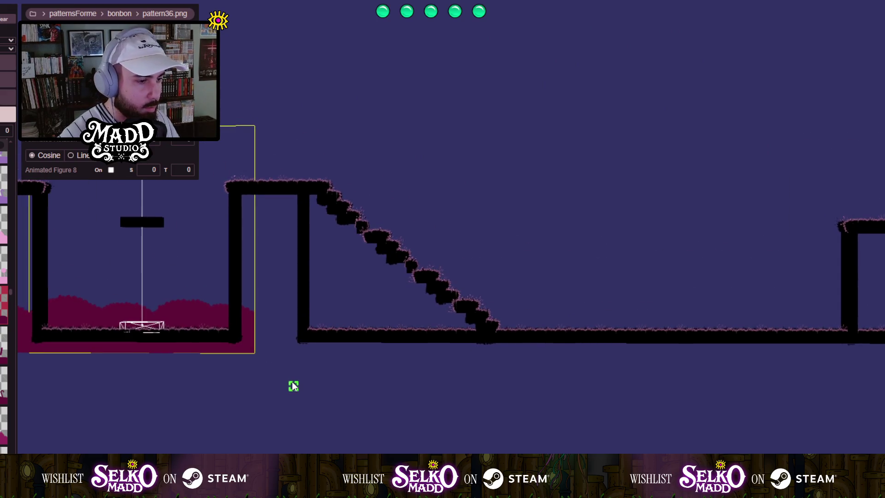
pyautogui.press('f')
pyautogui.press('a')
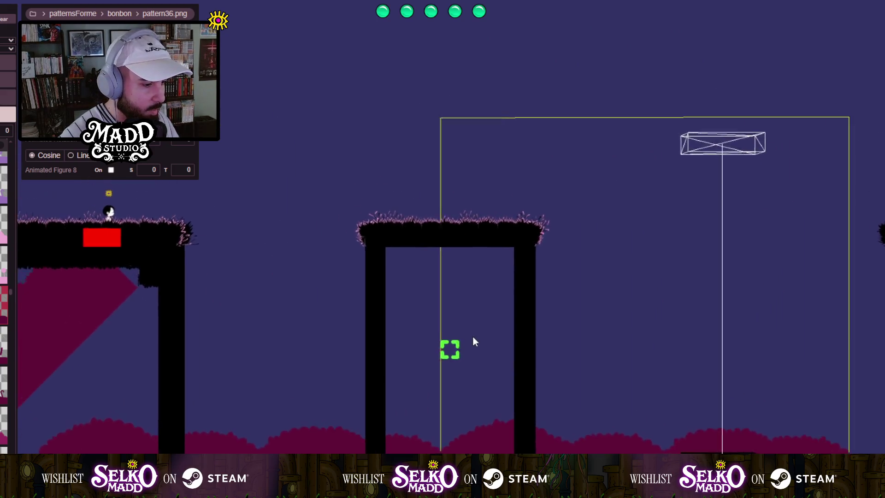
pyautogui.press('s')
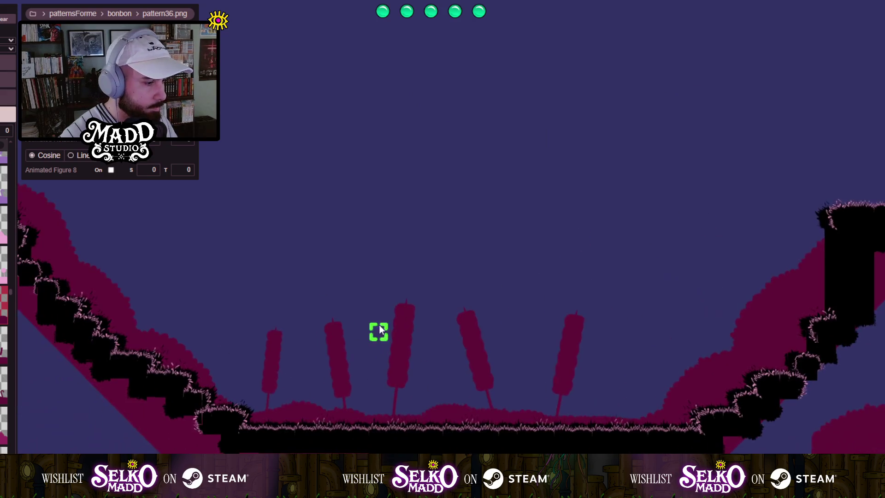
pyautogui.press('d')
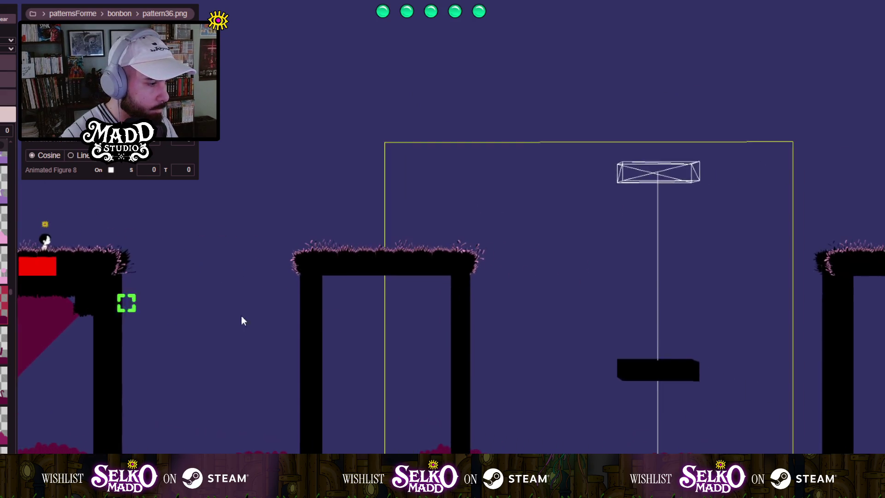
pyautogui.scroll(-3, 326, 303)
pyautogui.press('a')
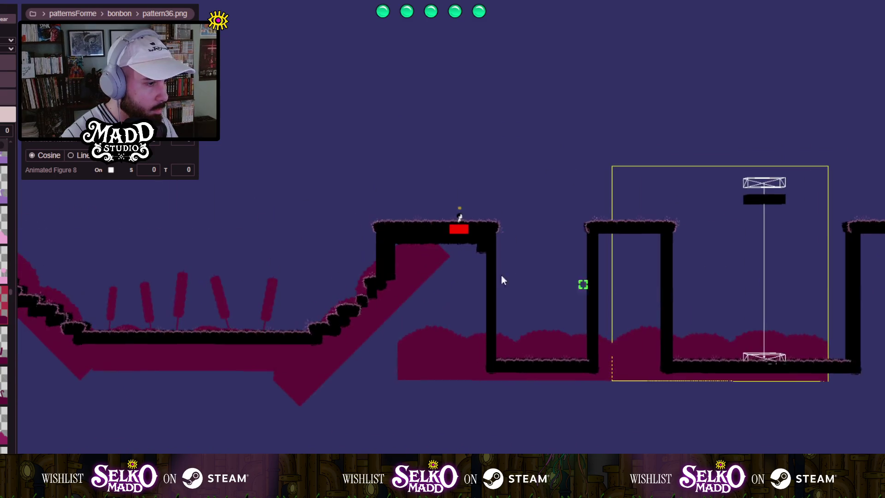
pyautogui.scroll(-2, 355, 318)
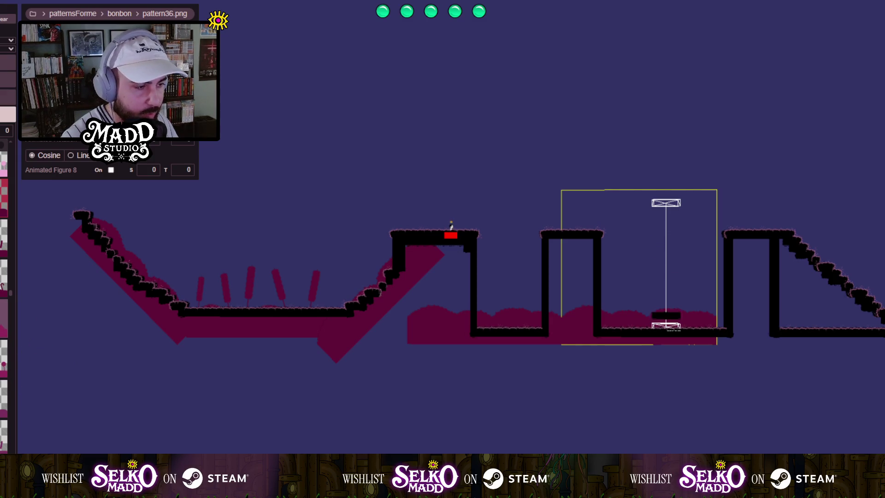
pyautogui.press('Tab')
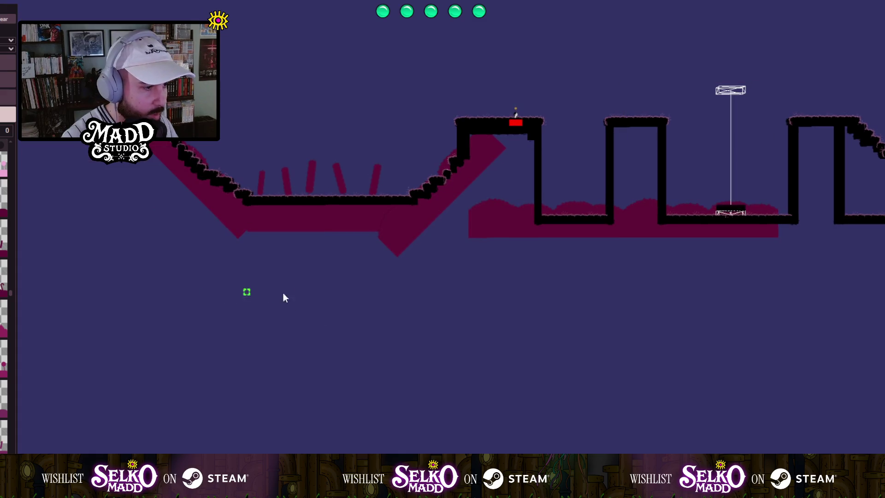
pyautogui.moveTo(163, 282)
pyautogui.mouseDown()
pyautogui.moveTo(372, 291)
pyautogui.moveTo(376, 376)
pyautogui.moveTo(328, 376)
pyautogui.moveTo(349, 386)
pyautogui.moveTo(351, 459)
pyautogui.mouseUp()
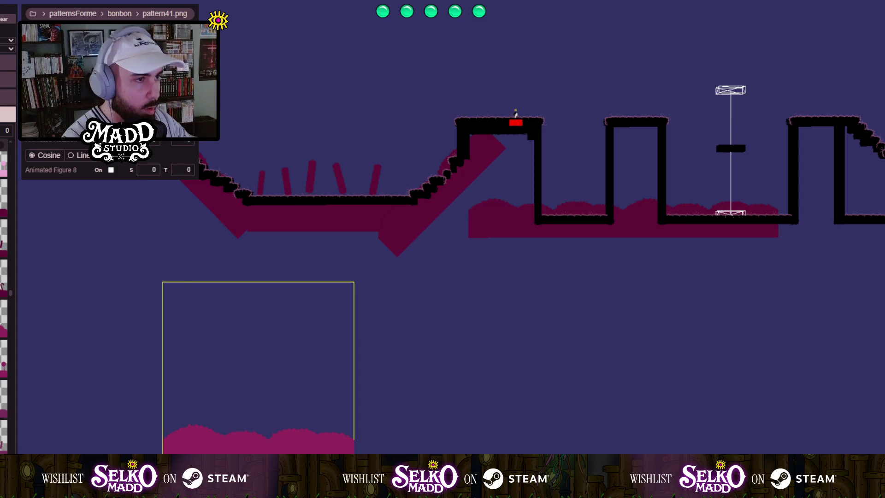
# Widen the new pattern41 bush and move it under the cattail valley.
pyautogui.moveTo(351, 460); pyautogui.dragTo(361, 461)
pyautogui.scroll(5, 289, 321)
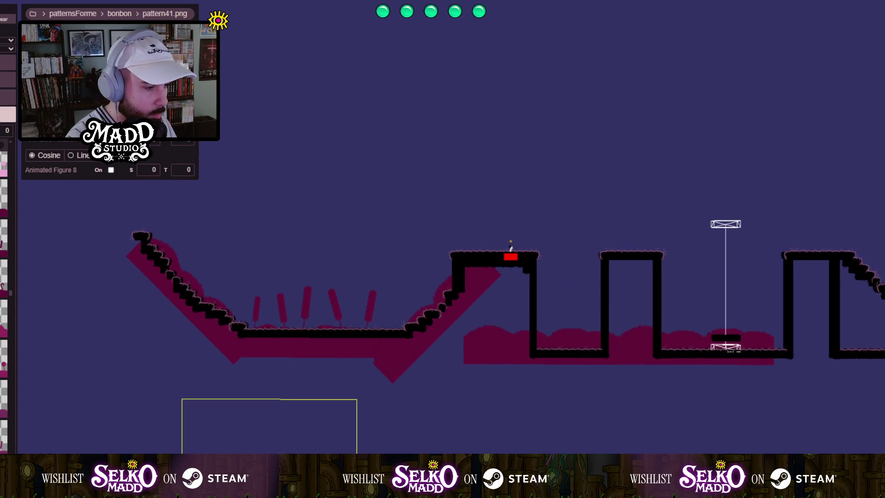
pyautogui.moveTo(282, 434)
pyautogui.mouseDown()
pyautogui.moveTo(328, 261)
pyautogui.moveTo(318, 228)
pyautogui.mouseUp()
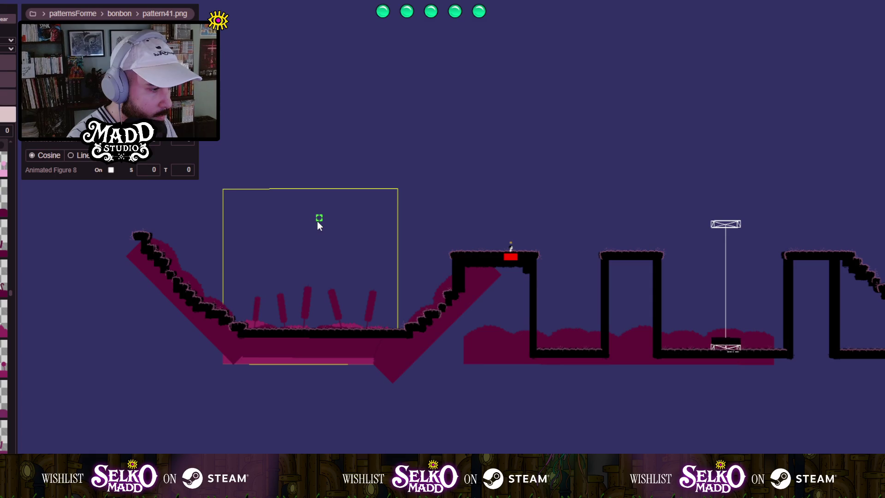
pyautogui.scroll(1, 317, 219)
pyautogui.scroll(2, 304, 293)
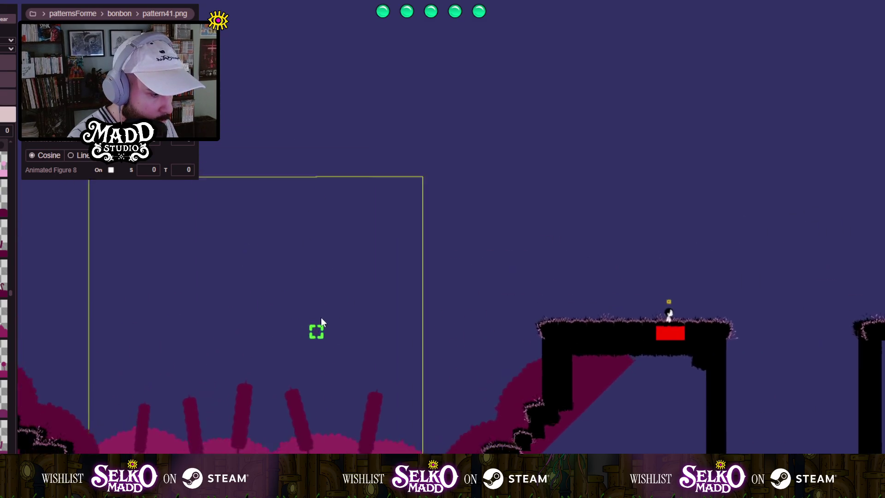
pyautogui.moveTo(352, 180); pyautogui.dragTo(381, 190)
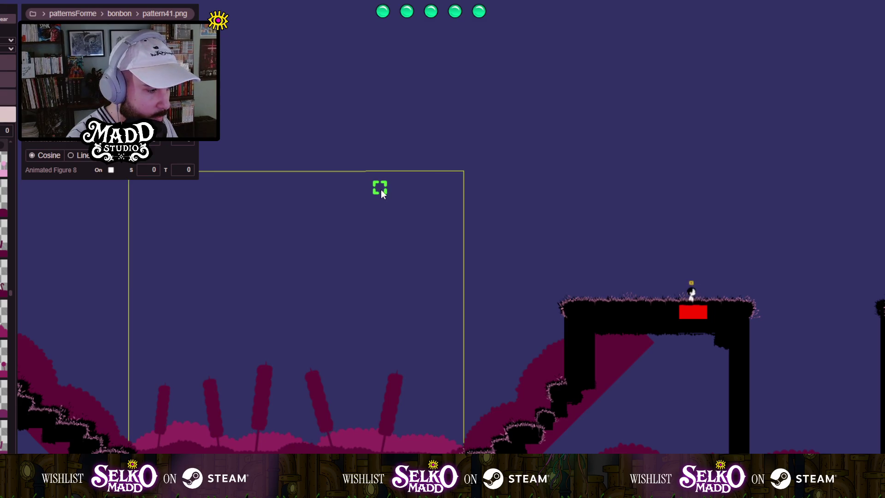
# Stretch the pattern41 bush taller just under the cattail valley floor.
pyautogui.scroll(3, 318, 354)
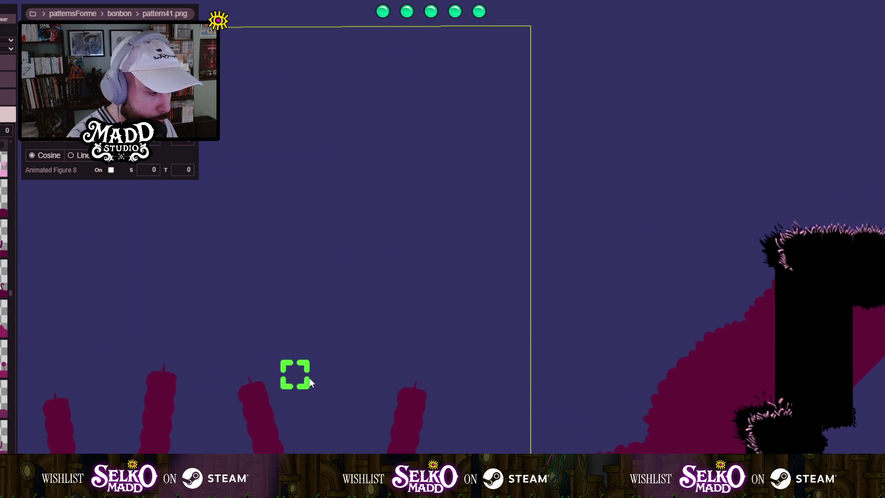
pyautogui.moveTo(310, 382)
pyautogui.mouseDown()
pyautogui.moveTo(341, 303)
pyautogui.moveTo(534, 309)
pyautogui.moveTo(261, 312)
pyautogui.mouseUp()
pyautogui.scroll(-4, 278, 310)
pyautogui.moveTo(379, 357)
pyautogui.mouseDown()
pyautogui.moveTo(230, 257)
pyautogui.moveTo(164, 150)
pyautogui.moveTo(134, 121)
pyautogui.mouseUp()
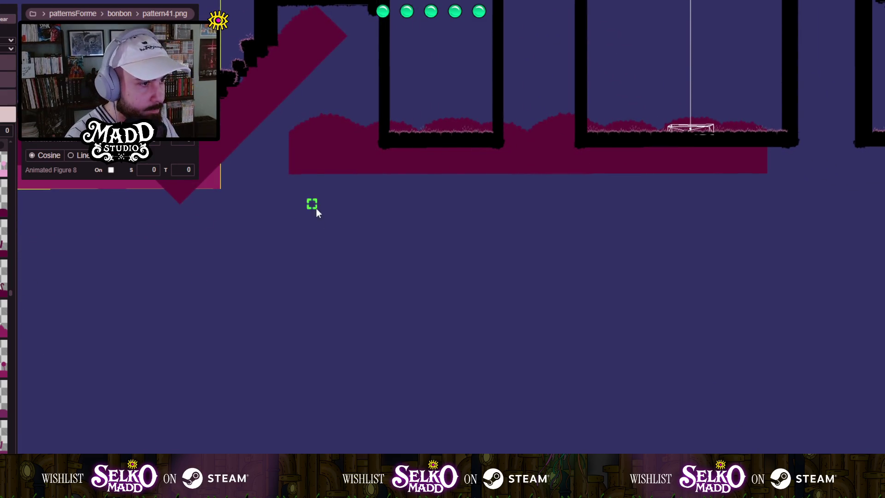
pyautogui.moveTo(316, 209); pyautogui.dragTo(253, 391)
pyautogui.scroll(5, 253, 392)
pyautogui.moveTo(161, 340)
pyautogui.mouseDown()
pyautogui.moveTo(336, 389)
pyautogui.moveTo(404, 377)
pyautogui.moveTo(297, 372)
pyautogui.moveTo(203, 410)
pyautogui.mouseUp()
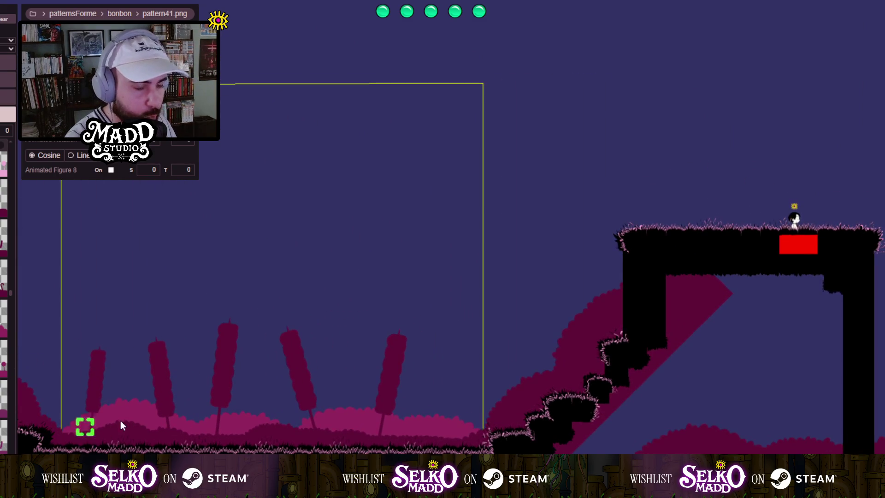
pyautogui.scroll(2, 121, 375)
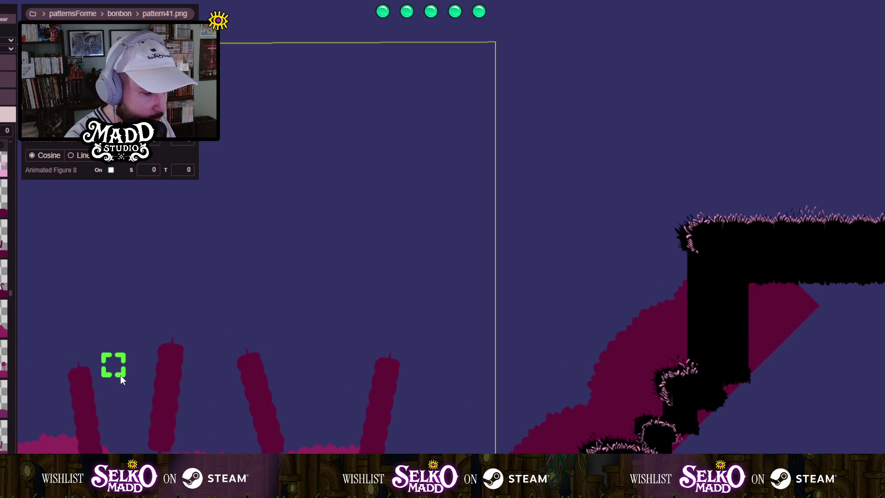
pyautogui.scroll(-6, 292, 373)
pyautogui.moveTo(293, 375)
pyautogui.mouseDown()
pyautogui.moveTo(295, 241)
pyautogui.moveTo(261, 104)
pyautogui.mouseUp()
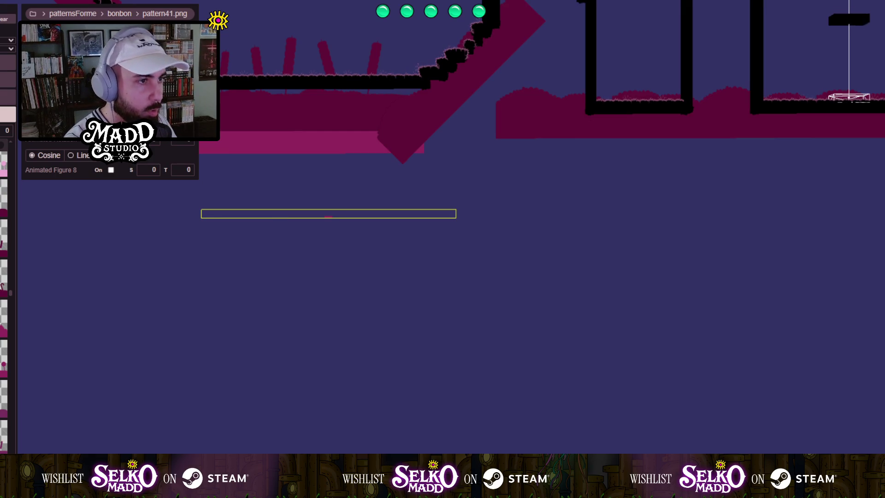
pyautogui.moveTo(328, 210); pyautogui.dragTo(219, 113)
pyautogui.scroll(3, 332, 92)
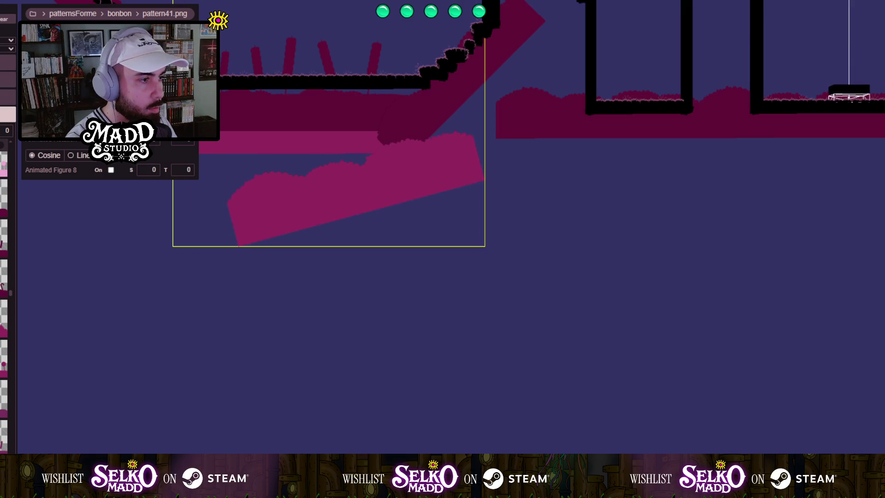
pyautogui.moveTo(139, 111)
pyautogui.mouseDown()
pyautogui.moveTo(202, 215)
pyautogui.moveTo(306, 289)
pyautogui.mouseUp()
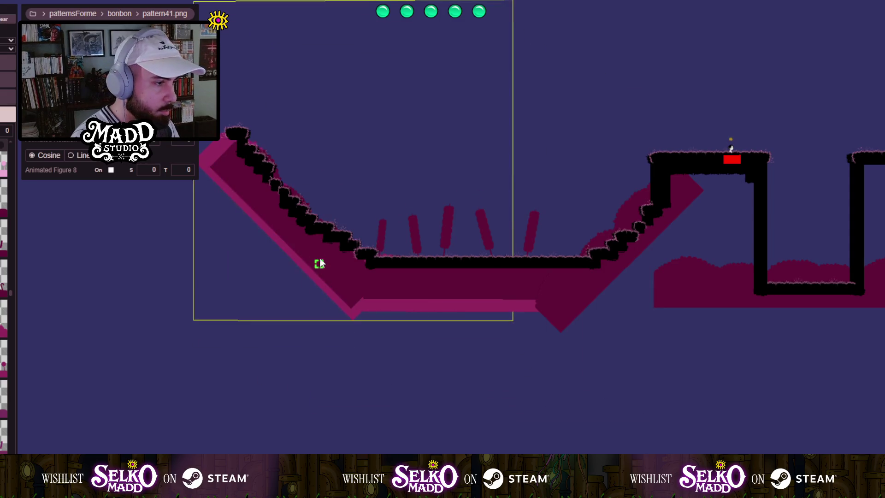
pyautogui.scroll(3, 358, 171)
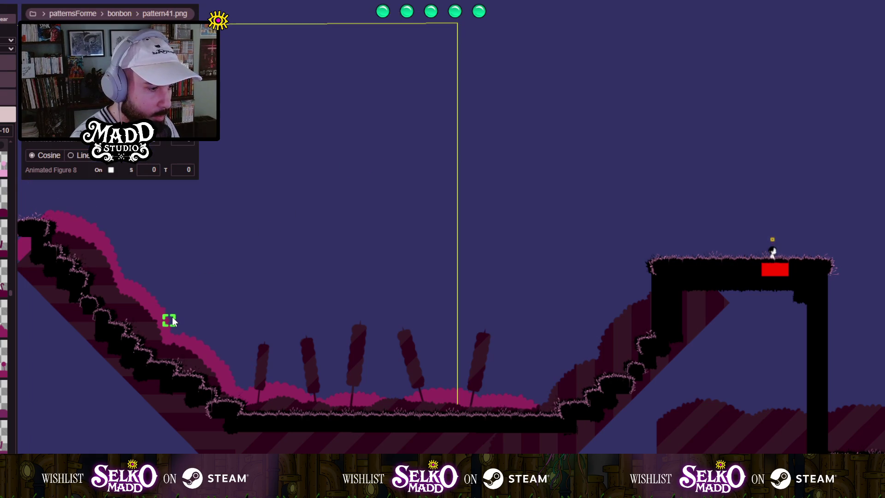
# Zoom in and out, then pan to the empty area below the level.
pyautogui.scroll(3, 191, 362)
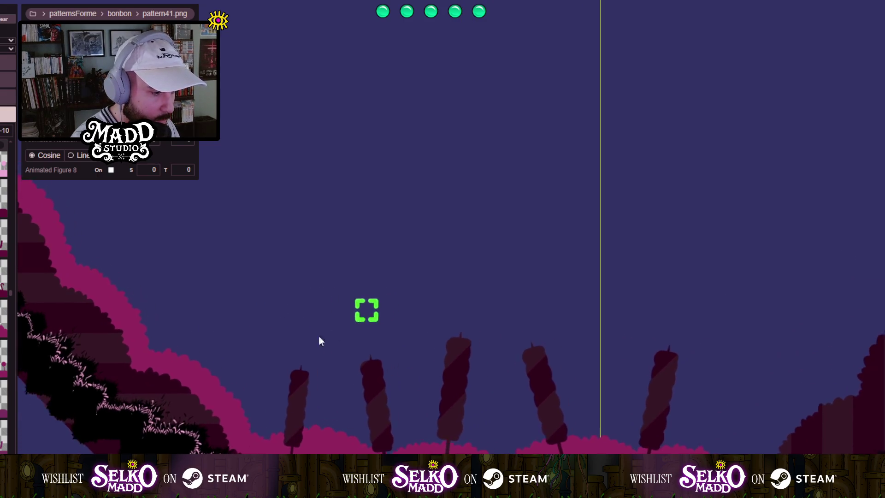
pyautogui.scroll(-5, 321, 341)
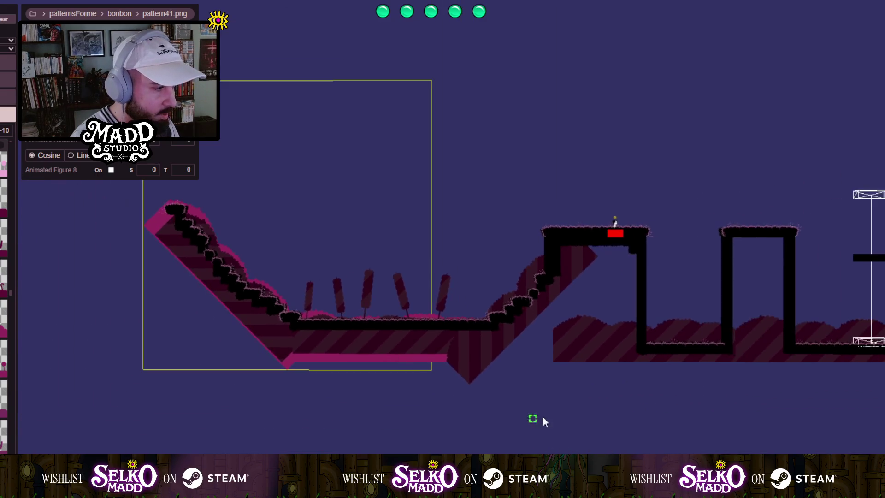
pyautogui.moveTo(544, 422); pyautogui.dragTo(314, 182)
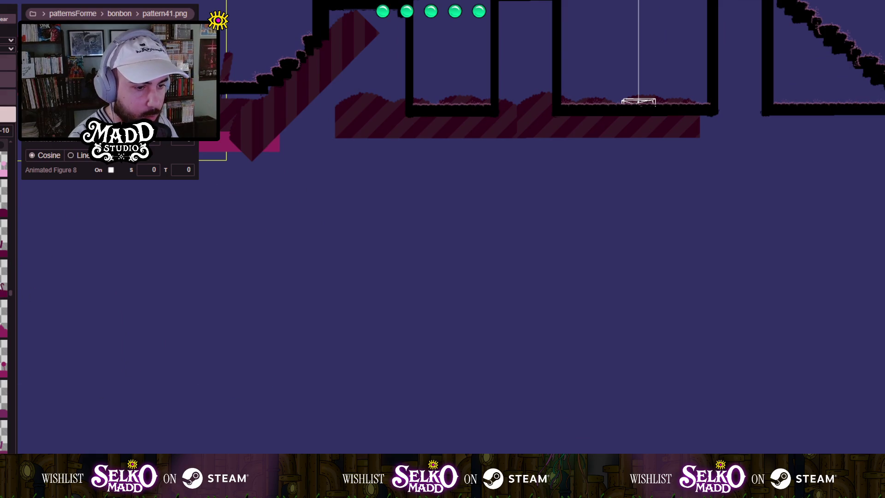
# Place a new pattern41 hill box, widen it right, make it much taller and trim its edges.
pyautogui.click(271, 322)
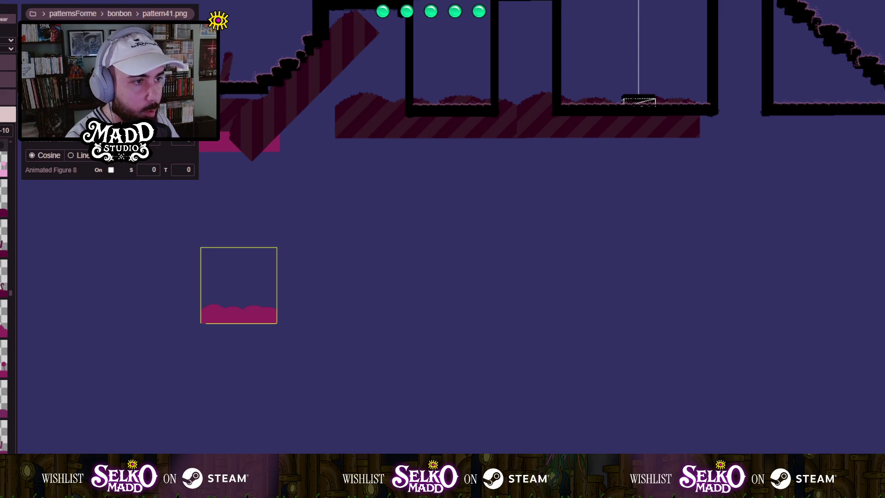
pyautogui.moveTo(277, 323); pyautogui.dragTo(429, 323)
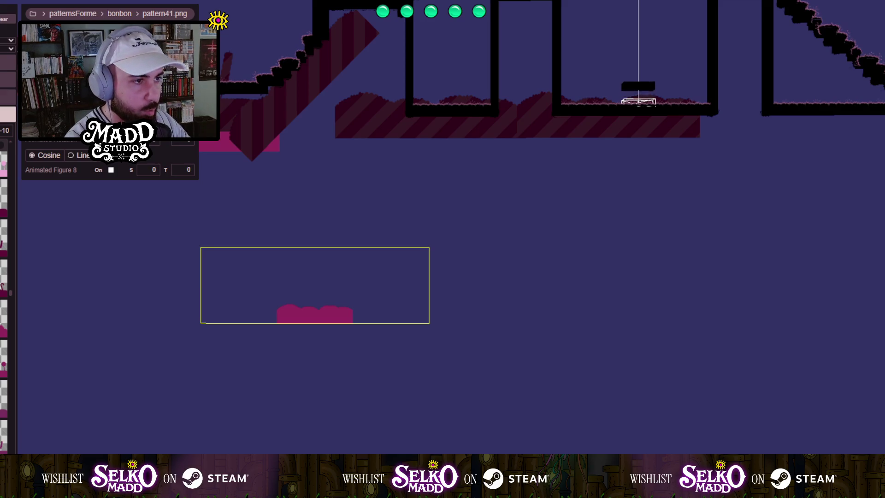
pyautogui.moveTo(429, 247); pyautogui.dragTo(429, 95)
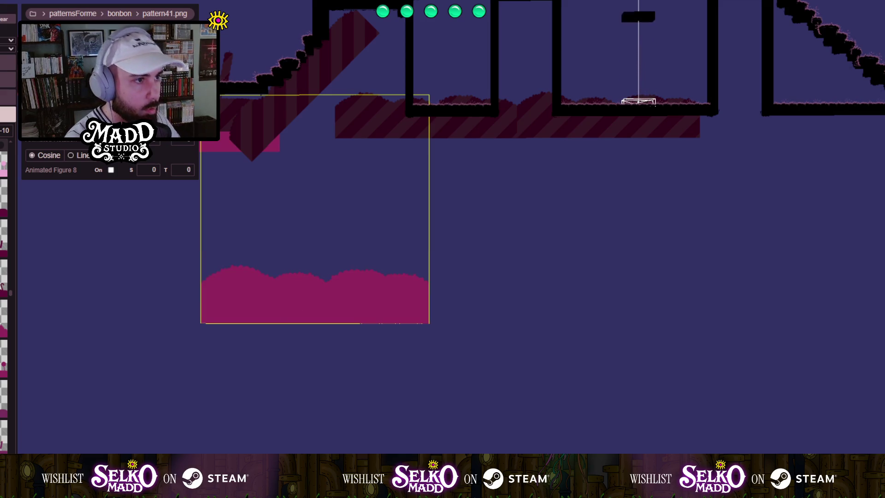
pyautogui.moveTo(200, 95); pyautogui.dragTo(225, 111)
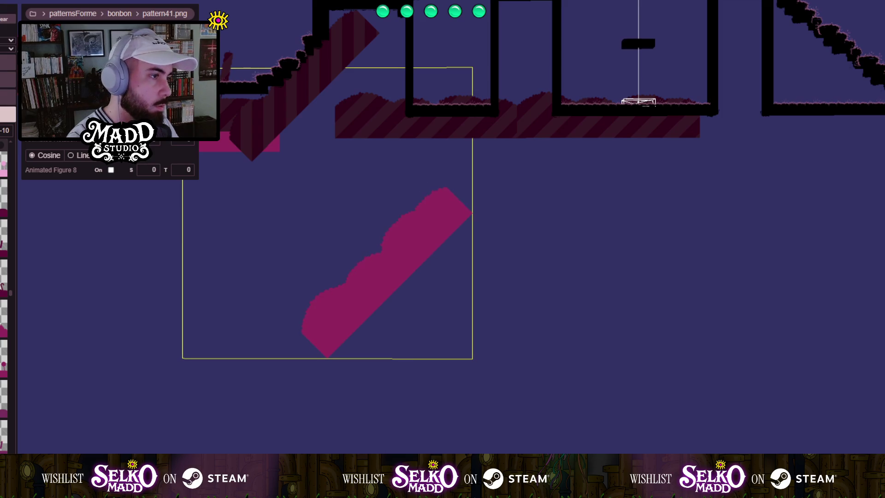
# Move the pink hill pattern up behind the valley slopes and zoom in to check it.
pyautogui.moveTo(334, 200); pyautogui.dragTo(414, 369)
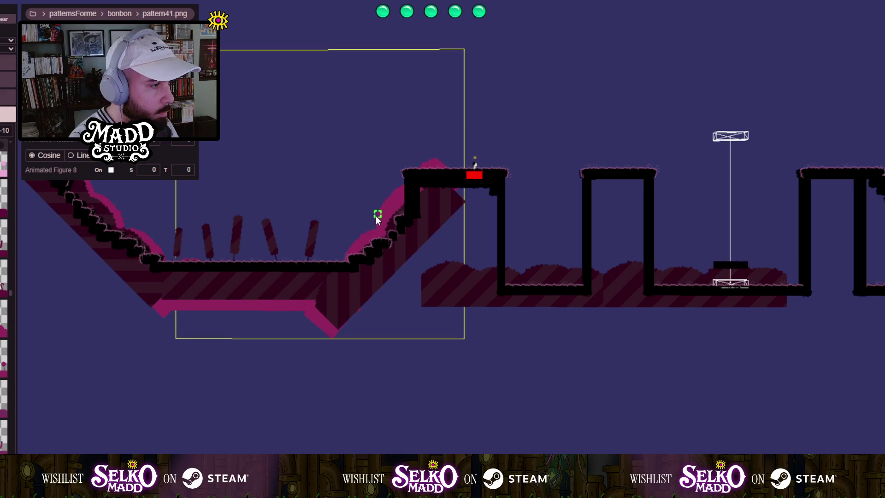
pyautogui.scroll(2, 302, 228)
pyautogui.scroll(1, 302, 228)
pyautogui.moveTo(303, 228)
pyautogui.mouseDown()
pyautogui.moveTo(345, 312)
pyautogui.moveTo(429, 394)
pyautogui.mouseUp()
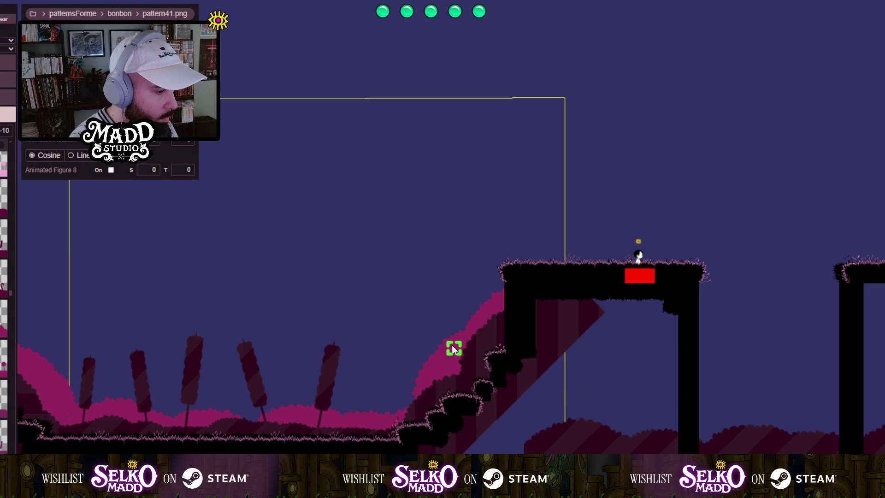
pyautogui.scroll(2, 316, 405)
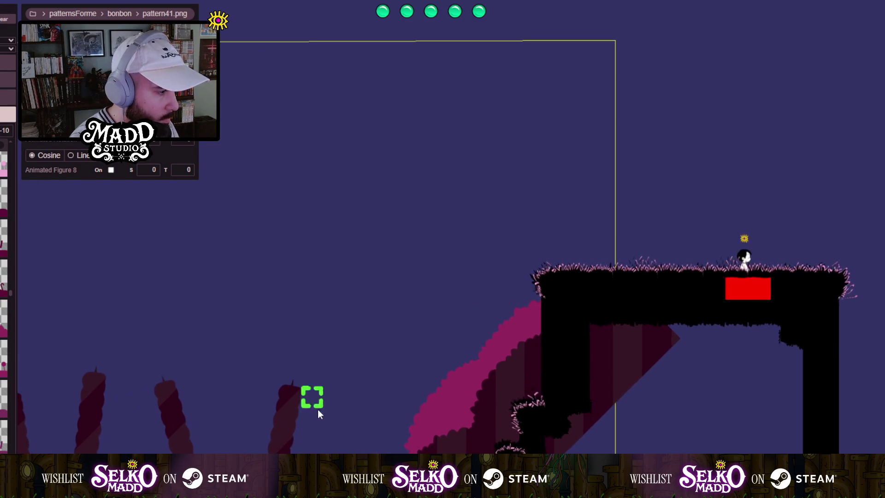
pyautogui.moveTo(317, 404); pyautogui.dragTo(514, 355)
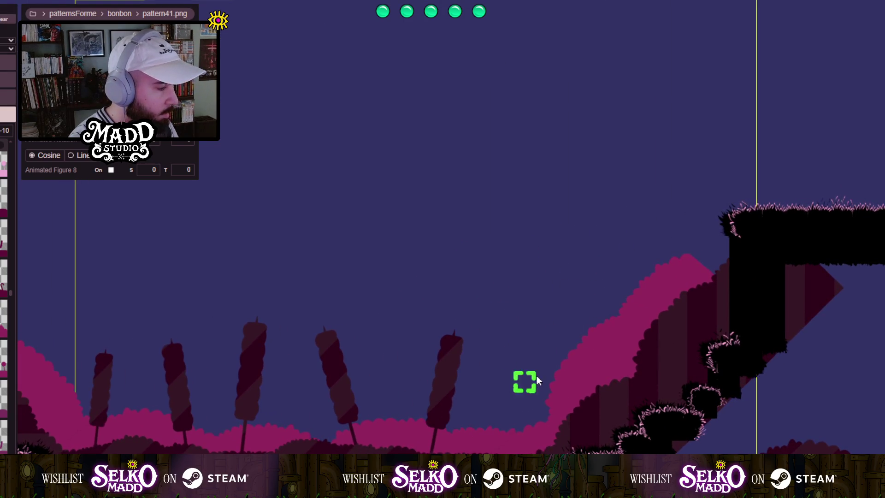
pyautogui.scroll(-3, 470, 437)
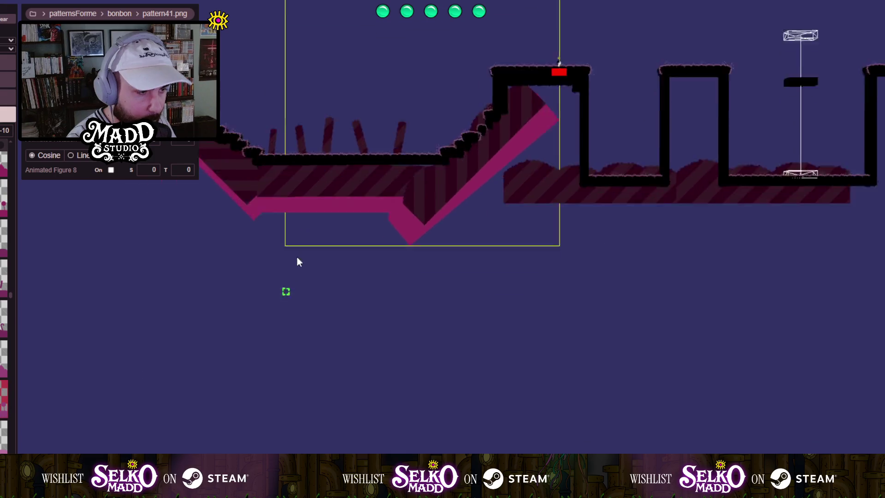
# Enlarge the pattern54 lollipop box and move it up behind the left valley.
pyautogui.click(140, 237)
pyautogui.moveTo(215, 232)
pyautogui.mouseDown()
pyautogui.moveTo(332, 247)
pyautogui.moveTo(389, 399)
pyautogui.moveTo(387, 436)
pyautogui.moveTo(417, 436)
pyautogui.moveTo(421, 460)
pyautogui.mouseUp()
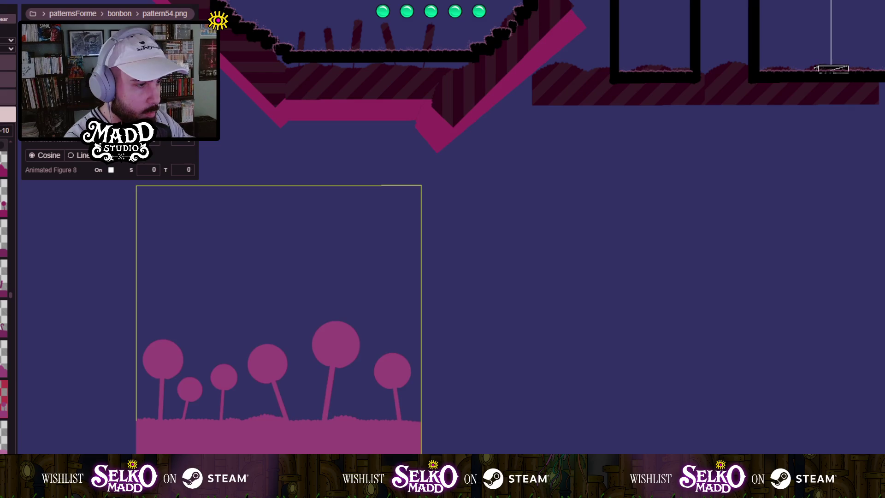
pyautogui.moveTo(422, 461); pyautogui.dragTo(424, 441)
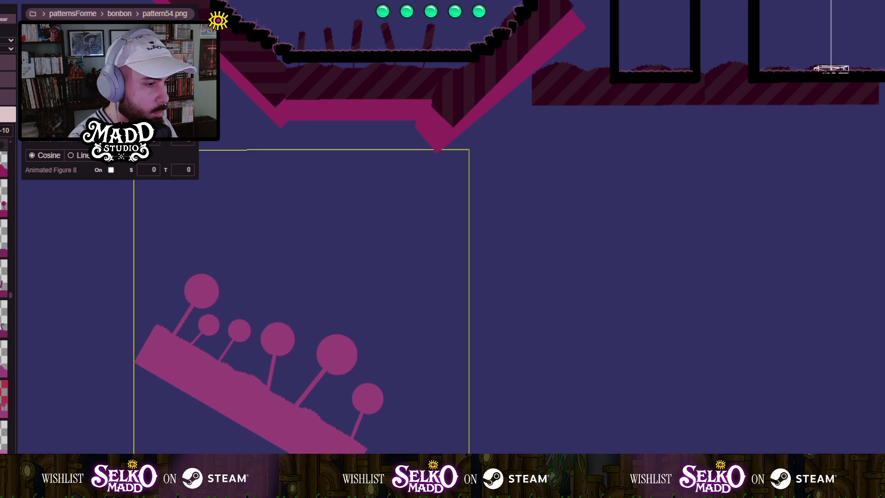
pyautogui.scroll(1, 381, 300)
pyautogui.moveTo(259, 444); pyautogui.dragTo(255, 34)
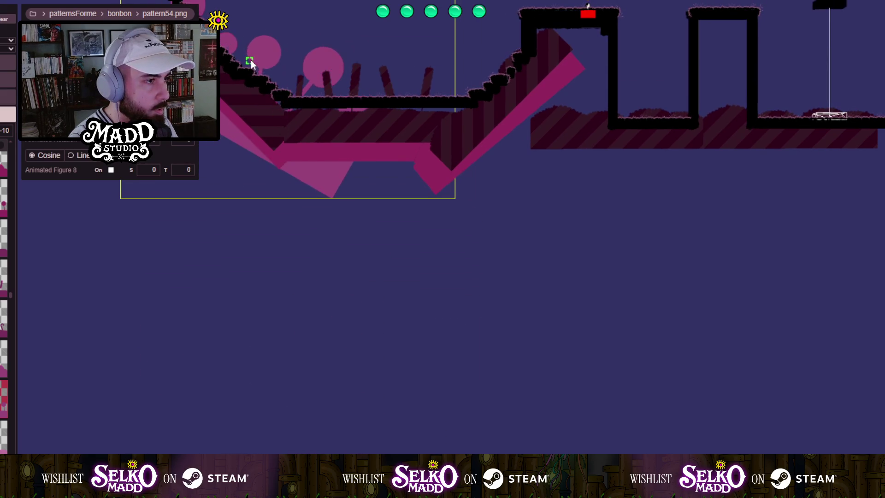
pyautogui.scroll(5, 294, 67)
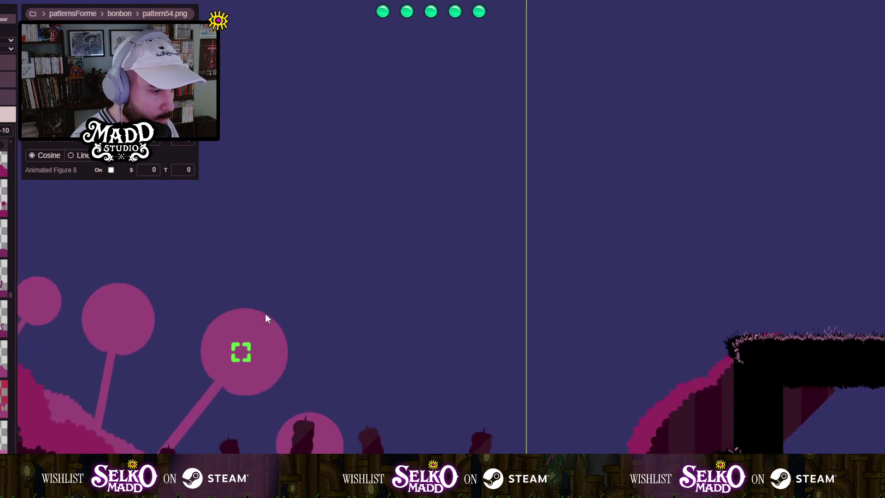
pyautogui.moveTo(284, 217)
pyautogui.mouseDown()
pyautogui.moveTo(165, 209)
pyautogui.moveTo(152, 253)
pyautogui.moveTo(339, 256)
pyautogui.moveTo(326, 209)
pyautogui.moveTo(560, 300)
pyautogui.moveTo(445, 278)
pyautogui.moveTo(299, 231)
pyautogui.moveTo(205, 231)
pyautogui.moveTo(206, 241)
pyautogui.moveTo(494, 330)
pyautogui.moveTo(251, 247)
pyautogui.moveTo(273, 185)
pyautogui.mouseUp()
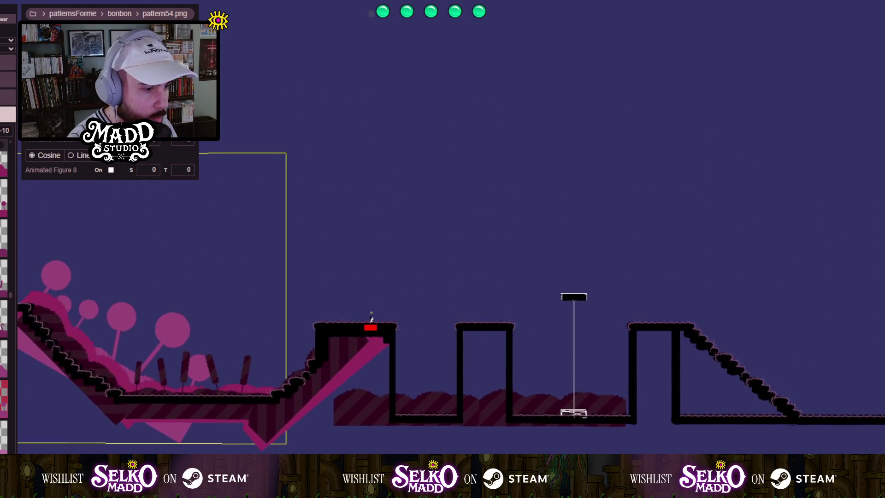
# Pull back to empty space below the level and draw a new pattern55 candy-cane box.
pyautogui.scroll(5, 160, 442)
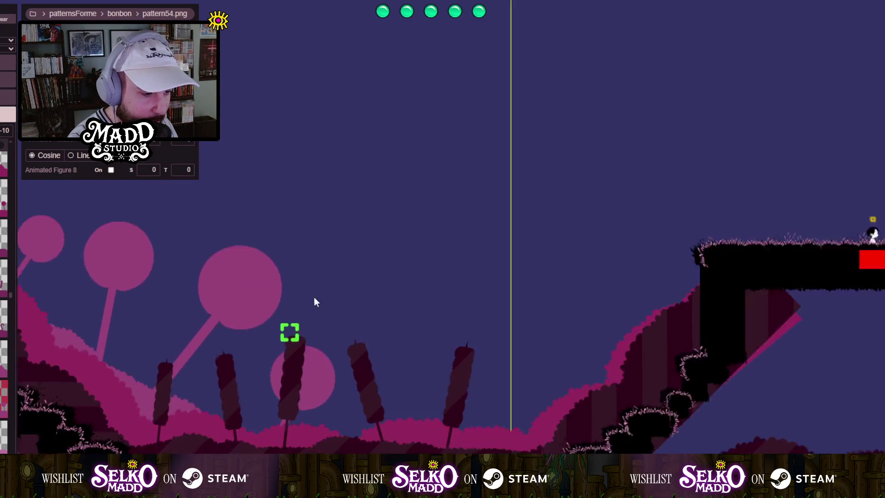
pyautogui.scroll(-5, 313, 300)
pyautogui.moveTo(496, 385); pyautogui.dragTo(322, 168)
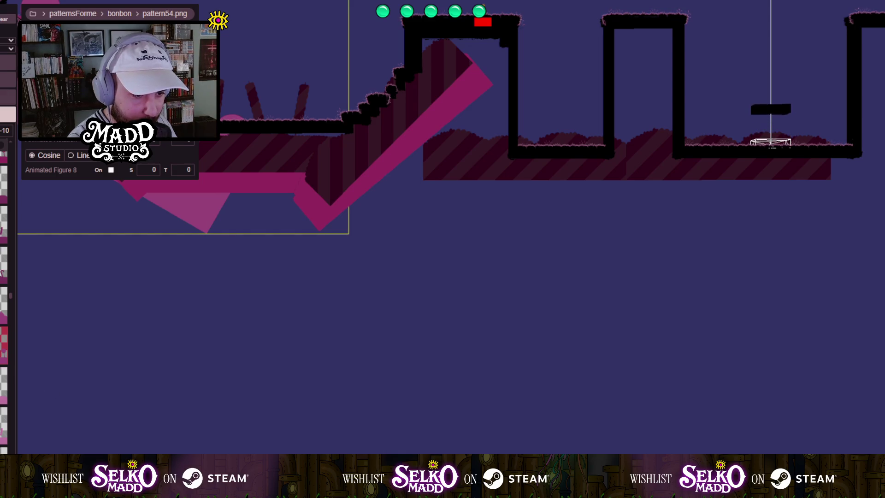
pyautogui.moveTo(197, 377); pyautogui.dragTo(191, 246)
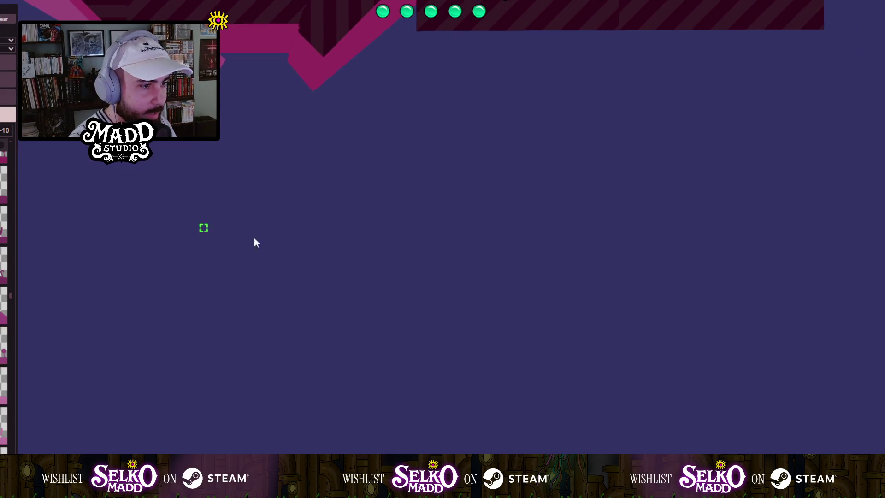
pyautogui.moveTo(253, 241)
pyautogui.mouseDown()
pyautogui.moveTo(377, 249)
pyautogui.moveTo(415, 453)
pyautogui.moveTo(482, 454)
pyautogui.moveTo(483, 473)
pyautogui.mouseUp()
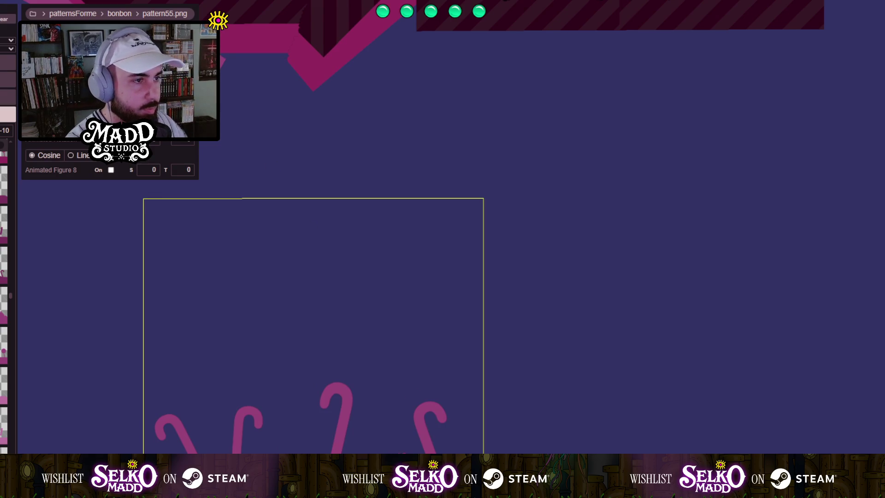
# Make the pattern55 candy-cane box taller and tilted, and move it behind the valley.
pyautogui.moveTo(483, 472)
pyautogui.mouseDown()
pyautogui.moveTo(483, 490)
pyautogui.moveTo(476, 482)
pyautogui.mouseUp()
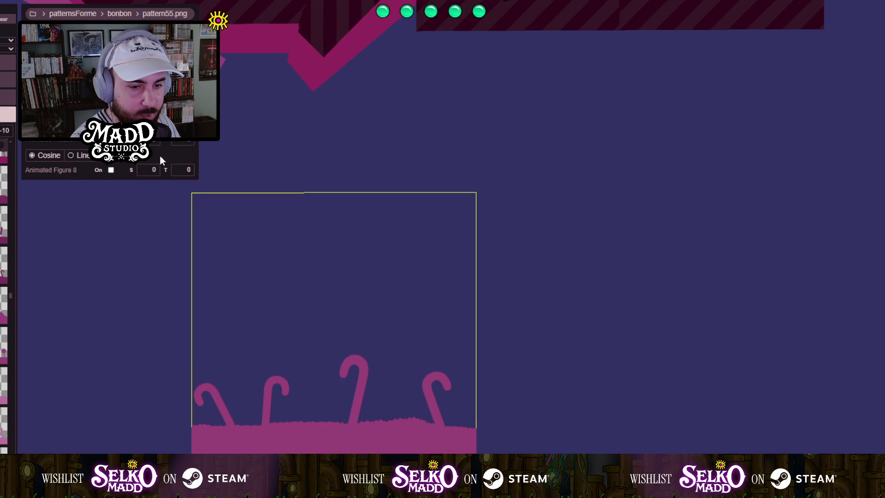
pyautogui.moveTo(476, 481)
pyautogui.mouseDown()
pyautogui.moveTo(488, 493)
pyautogui.moveTo(523, 497)
pyautogui.mouseUp()
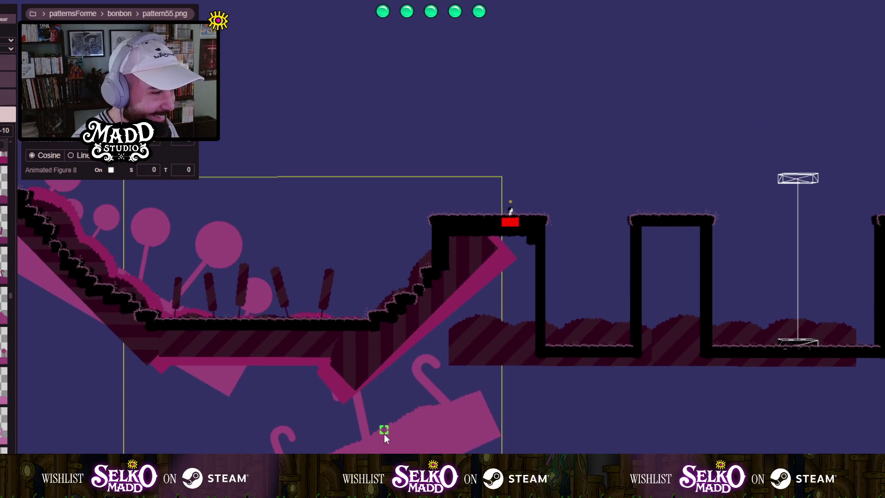
pyautogui.moveTo(383, 431)
pyautogui.mouseDown()
pyautogui.moveTo(438, 276)
pyautogui.moveTo(453, 277)
pyautogui.mouseUp()
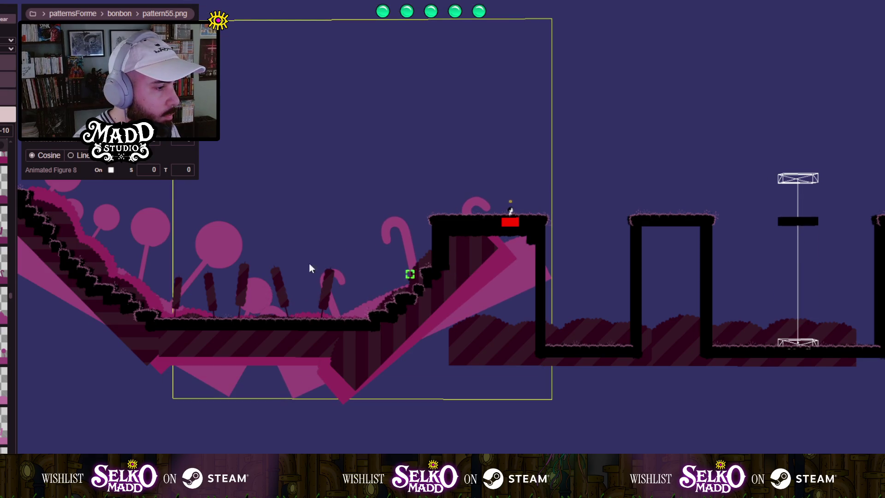
pyautogui.scroll(3, 289, 260)
pyautogui.moveTo(289, 260)
pyautogui.mouseDown()
pyautogui.moveTo(348, 380)
pyautogui.moveTo(441, 404)
pyautogui.moveTo(534, 395)
pyautogui.moveTo(485, 390)
pyautogui.moveTo(369, 405)
pyautogui.moveTo(228, 289)
pyautogui.mouseUp()
pyautogui.scroll(-3, 210, 280)
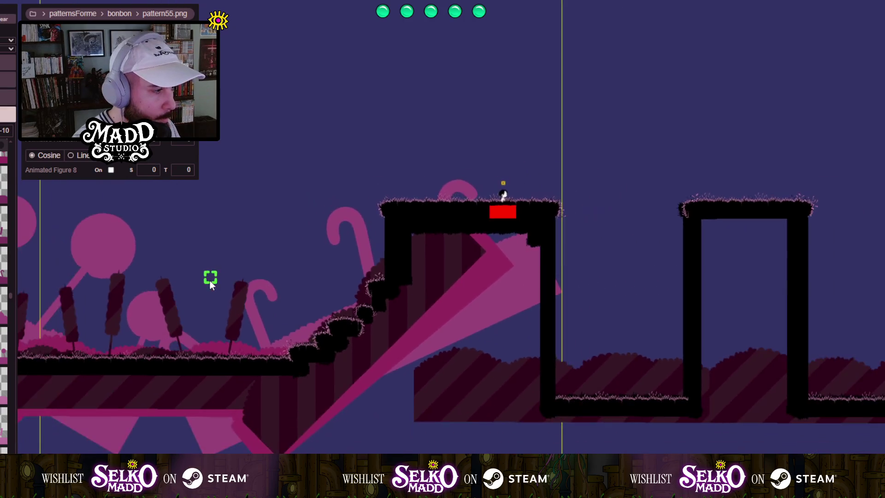
# Lower the candy canes' value from -10 to -15 and review them near the red-block platform.
pyautogui.scroll(5, 428, 268)
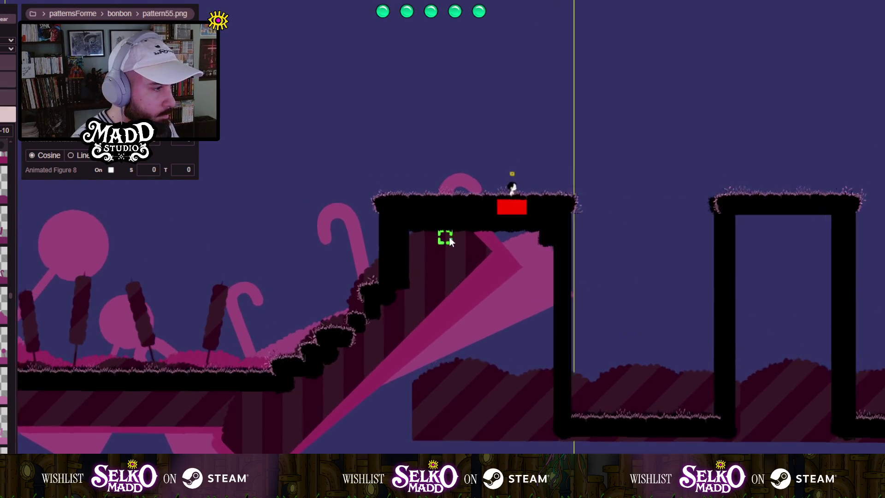
pyautogui.moveTo(440, 182)
pyautogui.mouseDown()
pyautogui.moveTo(351, 428)
pyautogui.moveTo(407, 448)
pyautogui.moveTo(134, 414)
pyautogui.mouseUp()
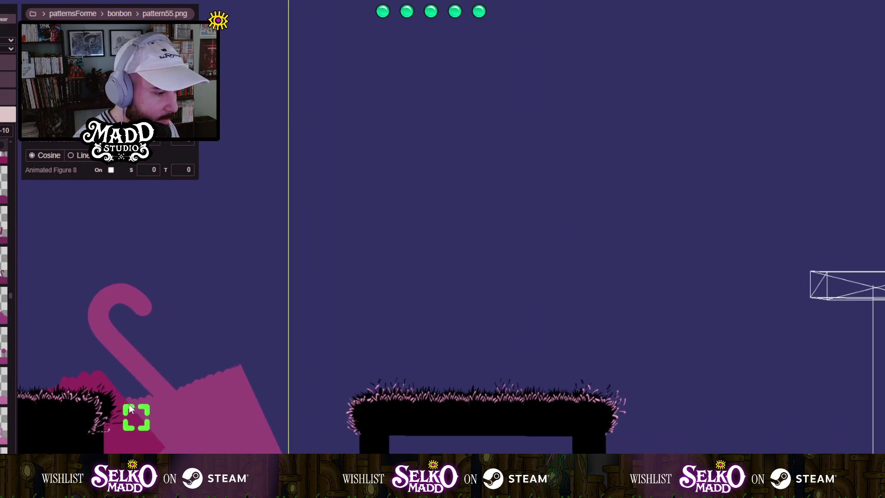
pyautogui.moveTo(241, 442); pyautogui.dragTo(202, 281)
pyautogui.scroll(-2, 205, 286)
pyautogui.scroll(-2, 205, 286)
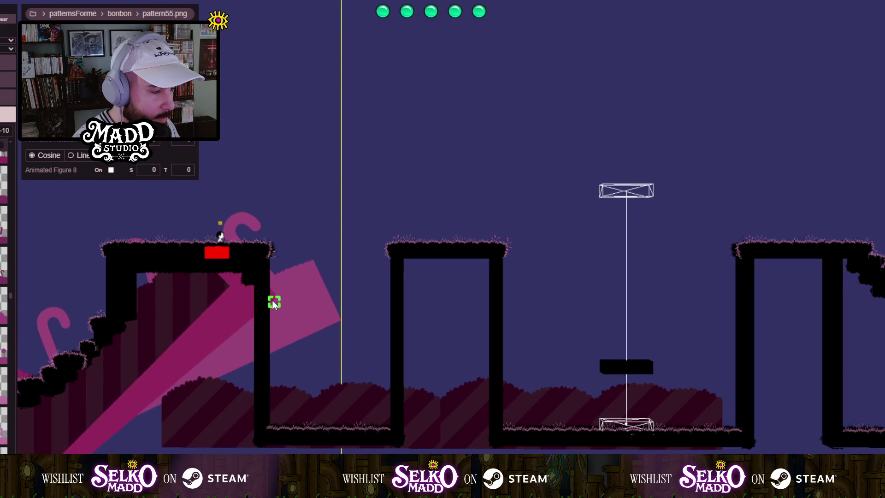
pyautogui.scroll(-1, 251, 300)
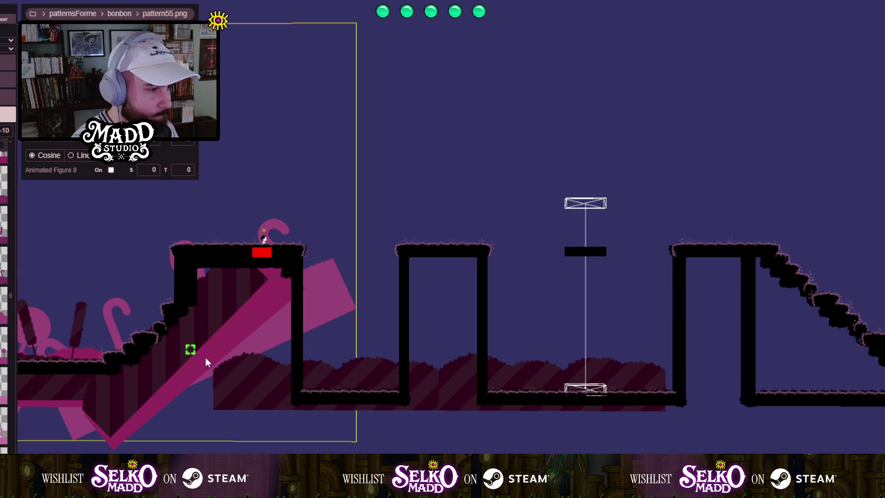
pyautogui.moveTo(206, 357); pyautogui.dragTo(514, 452)
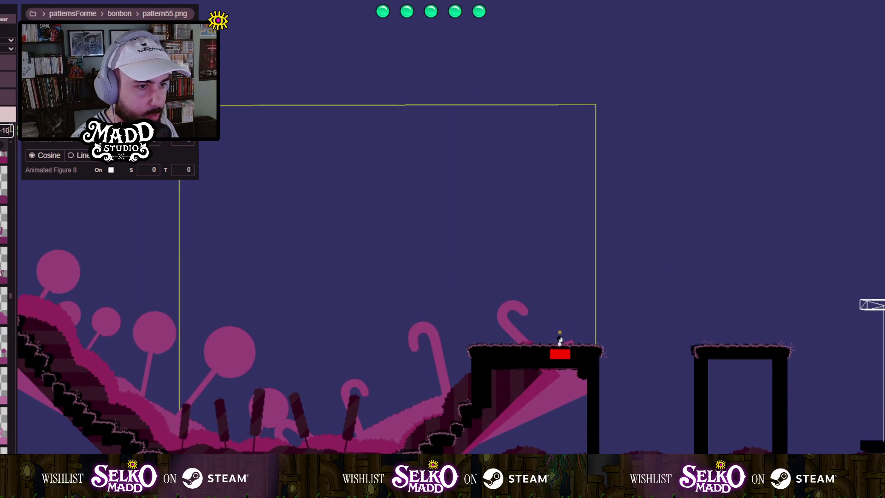
pyautogui.scroll(-1, 10, 129)
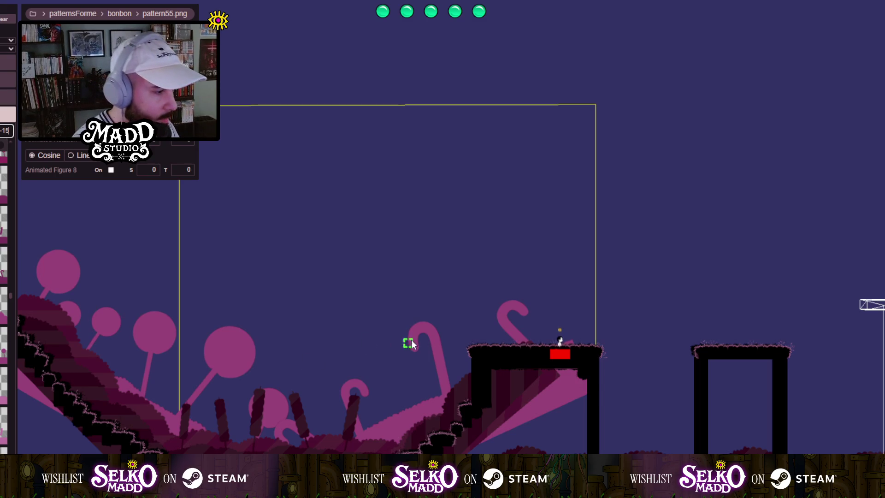
pyautogui.moveTo(433, 337)
pyautogui.mouseDown()
pyautogui.moveTo(339, 243)
pyautogui.moveTo(264, 324)
pyautogui.mouseUp()
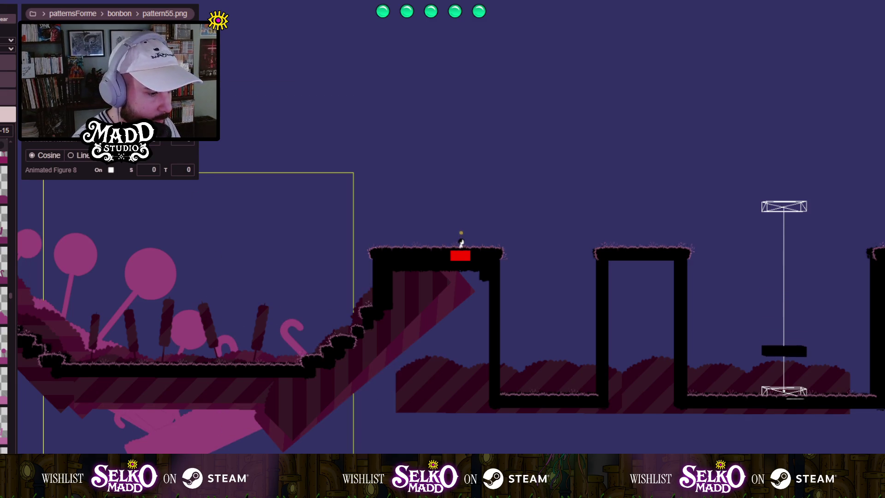
# Reselect the candy-cane pattern and drag it up and right behind the valley.
pyautogui.click(217, 414)
pyautogui.moveTo(238, 437)
pyautogui.mouseDown()
pyautogui.moveTo(268, 450)
pyautogui.moveTo(328, 392)
pyautogui.moveTo(320, 377)
pyautogui.moveTo(195, 355)
pyautogui.moveTo(282, 347)
pyautogui.moveTo(463, 309)
pyautogui.moveTo(514, 331)
pyautogui.moveTo(729, 385)
pyautogui.moveTo(600, 175)
pyautogui.mouseUp()
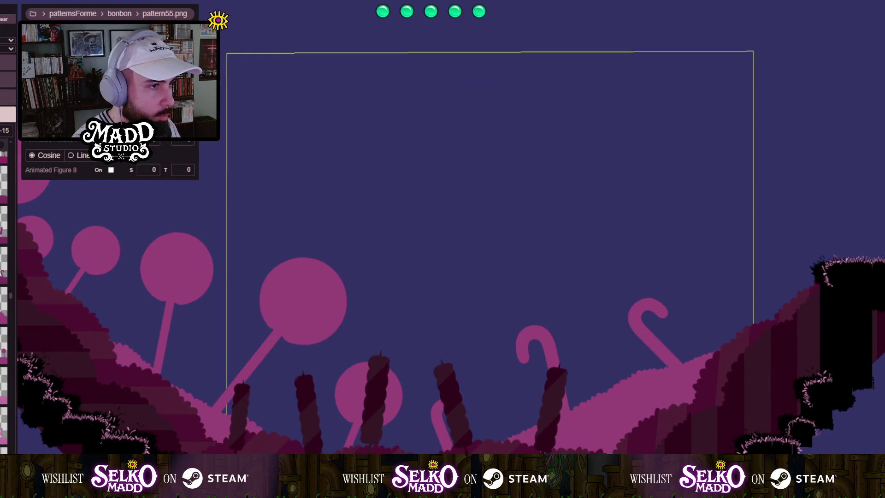
pyautogui.click(679, 177)
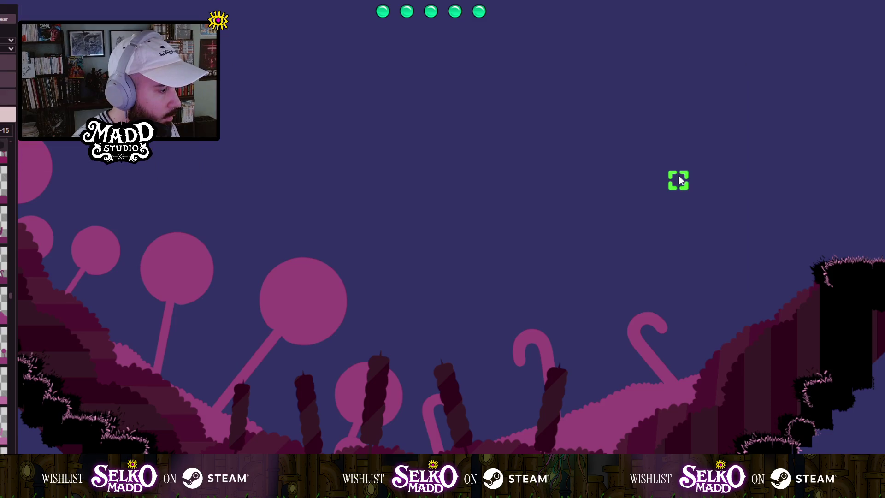
pyautogui.moveTo(660, 359)
pyautogui.mouseDown()
pyautogui.moveTo(673, 332)
pyautogui.moveTo(702, 313)
pyautogui.moveTo(776, 312)
pyautogui.moveTo(761, 338)
pyautogui.moveTo(466, 395)
pyautogui.moveTo(165, 379)
pyautogui.moveTo(485, 359)
pyautogui.moveTo(217, 446)
pyautogui.moveTo(666, 410)
pyautogui.moveTo(650, 391)
pyautogui.moveTo(206, 339)
pyautogui.moveTo(227, 224)
pyautogui.moveTo(369, 301)
pyautogui.moveTo(288, 256)
pyautogui.moveTo(308, 431)
pyautogui.moveTo(380, 447)
pyautogui.moveTo(327, 442)
pyautogui.moveTo(264, 355)
pyautogui.moveTo(163, 365)
pyautogui.mouseUp()
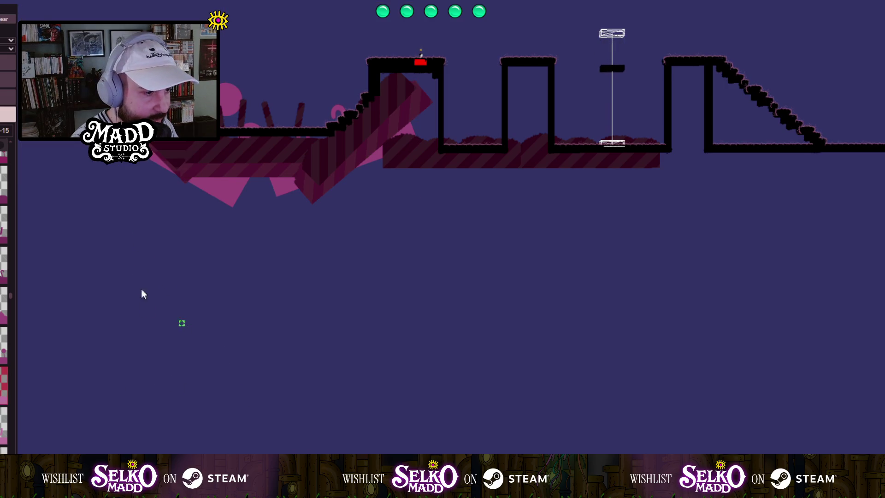
# Draw a pattern56 bush box below the level and pull its top edge up.
pyautogui.moveTo(119, 251)
pyautogui.mouseDown()
pyautogui.moveTo(420, 328)
pyautogui.moveTo(403, 460)
pyautogui.mouseUp()
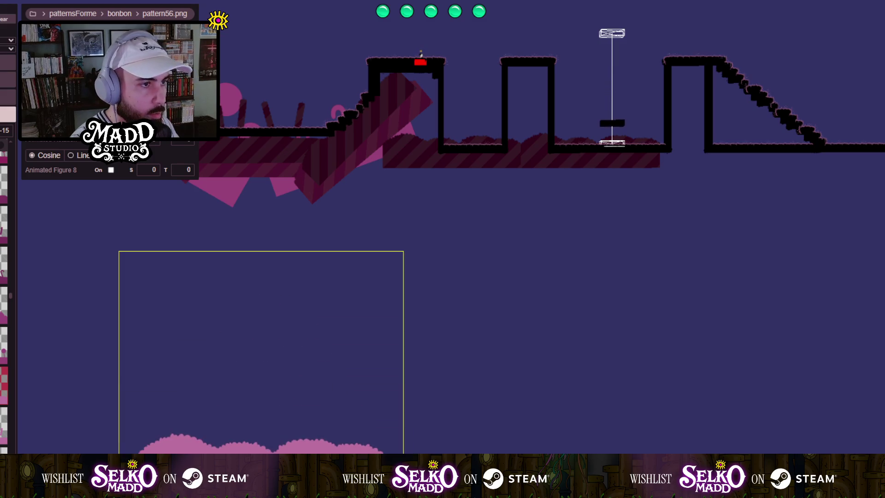
pyautogui.moveTo(261, 251); pyautogui.dragTo(261, 210)
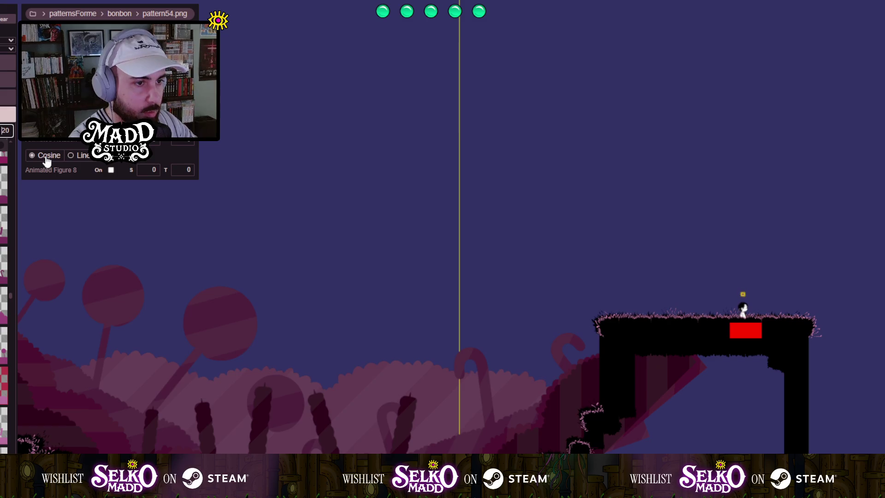
# Set the pattern56 bush's value to -20 and drag it into place in the valley.
pyautogui.write('-')
pyautogui.click(385, 387)
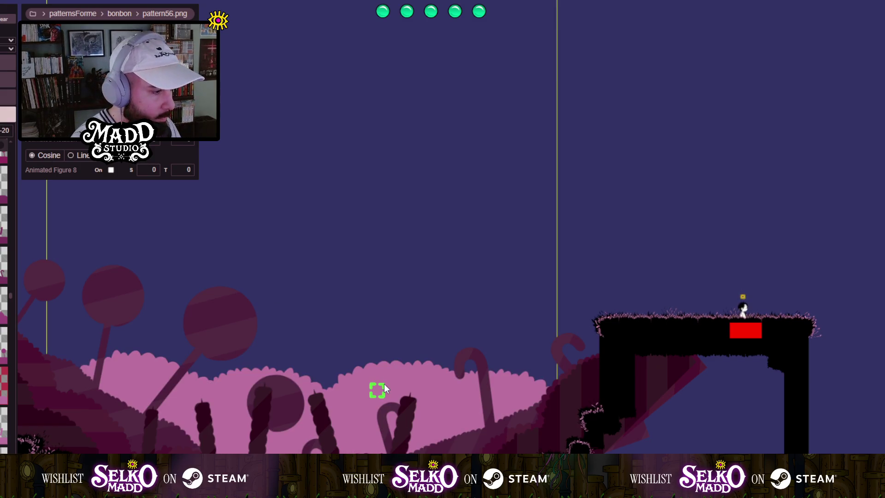
pyautogui.moveTo(400, 392)
pyautogui.mouseDown()
pyautogui.moveTo(410, 345)
pyautogui.moveTo(397, 329)
pyautogui.moveTo(396, 437)
pyautogui.moveTo(410, 361)
pyautogui.moveTo(180, 313)
pyautogui.mouseUp()
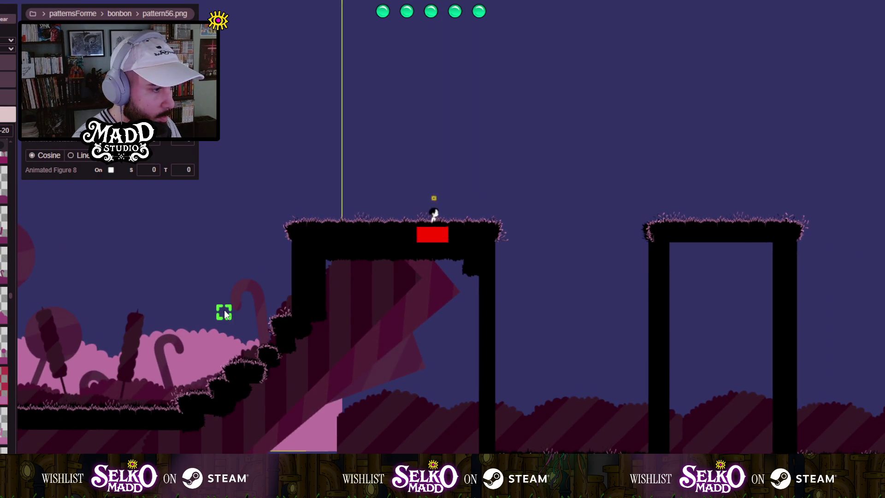
# Zoom and pan across the level to review the candy valley decorations.
pyautogui.scroll(-2, 224, 310)
pyautogui.moveTo(217, 310)
pyautogui.mouseDown()
pyautogui.moveTo(270, 330)
pyautogui.moveTo(139, 264)
pyautogui.mouseUp()
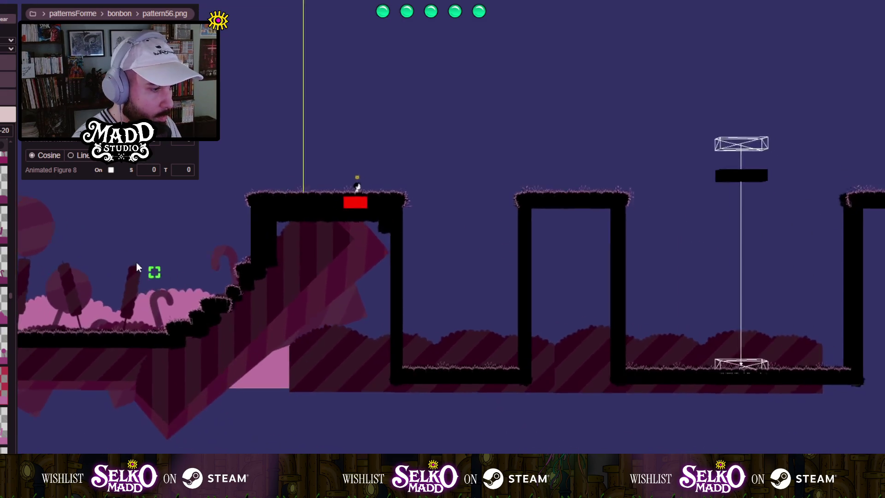
pyautogui.scroll(-1, 190, 298)
pyautogui.scroll(-1, 404, 380)
pyautogui.moveTo(404, 380)
pyautogui.mouseDown()
pyautogui.moveTo(181, 368)
pyautogui.moveTo(228, 427)
pyautogui.mouseUp()
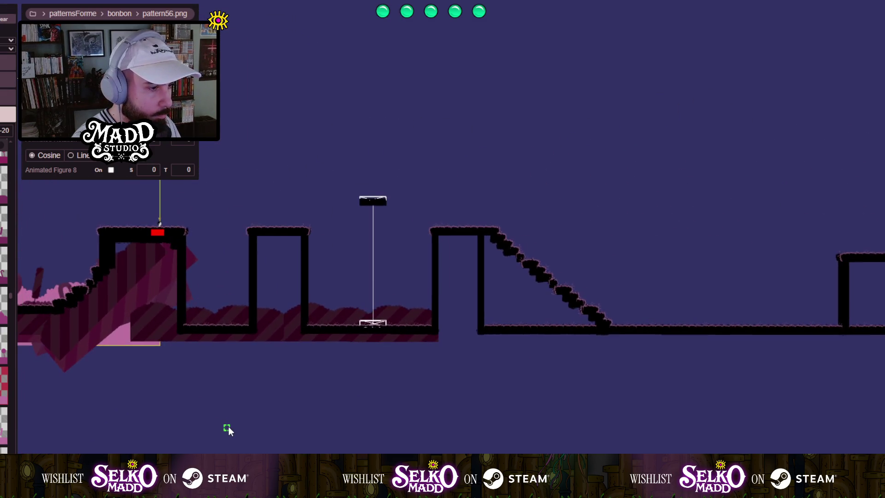
pyautogui.scroll(-1, 276, 415)
pyautogui.moveTo(288, 424)
pyautogui.mouseDown()
pyautogui.moveTo(270, 387)
pyautogui.moveTo(281, 397)
pyautogui.mouseUp()
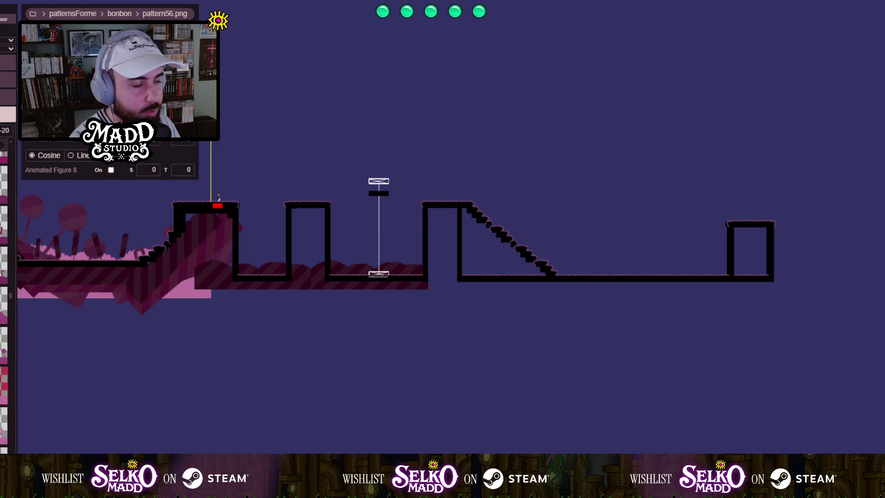
pyautogui.scroll(5, 167, 327)
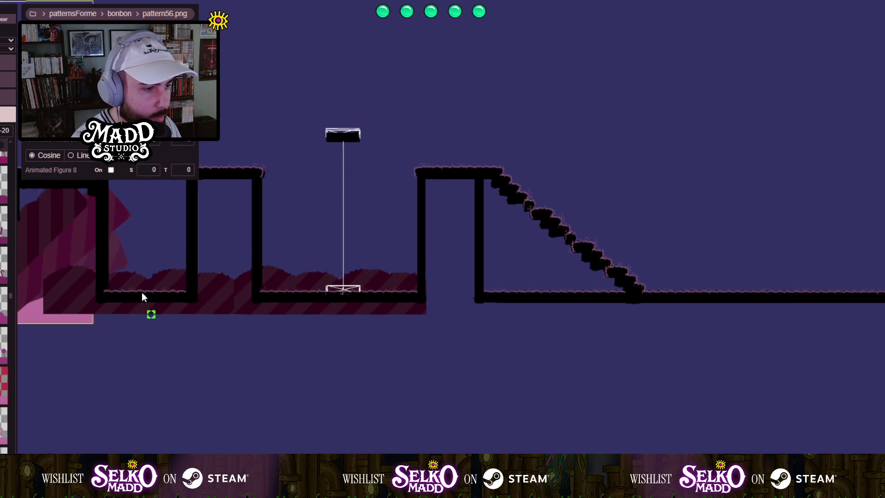
pyautogui.scroll(3, 347, 418)
pyautogui.scroll(2, 346, 418)
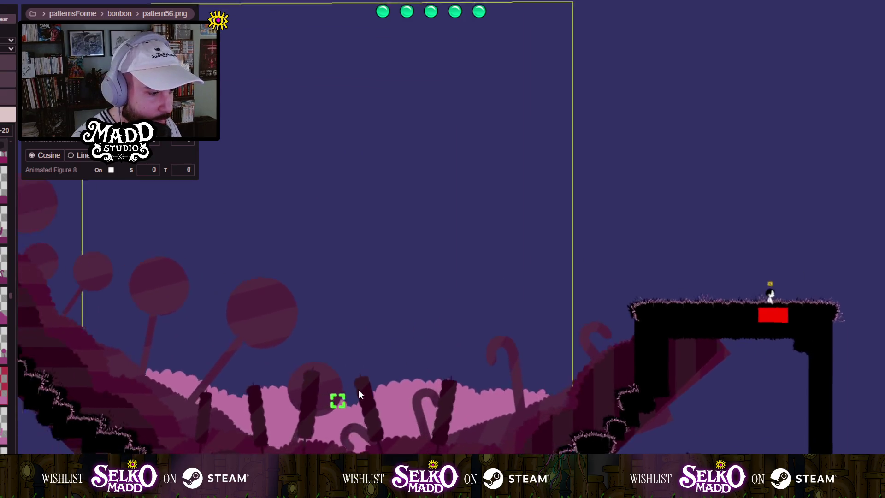
pyautogui.scroll(-1, 358, 389)
pyautogui.scroll(2, 289, 442)
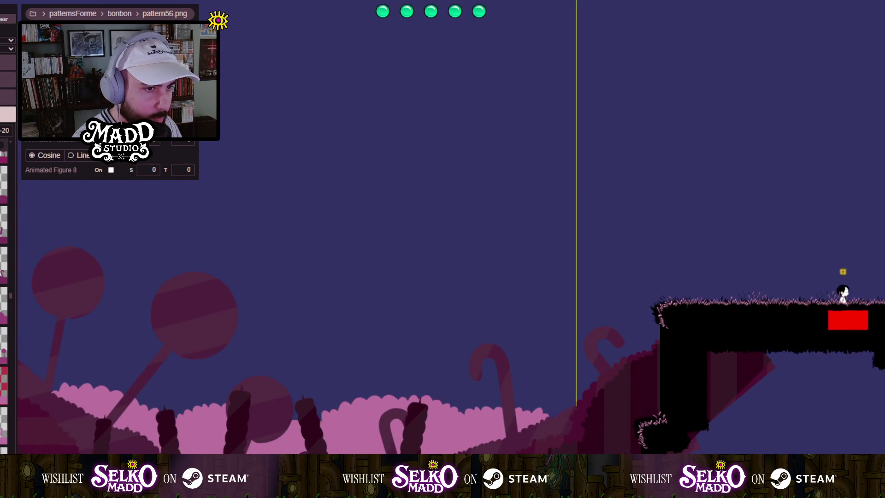
pyautogui.scroll(4, 380, 340)
pyautogui.moveTo(510, 344)
pyautogui.mouseDown()
pyautogui.moveTo(438, 371)
pyautogui.moveTo(349, 353)
pyautogui.moveTo(384, 380)
pyautogui.mouseUp()
pyautogui.scroll(-3, 346, 406)
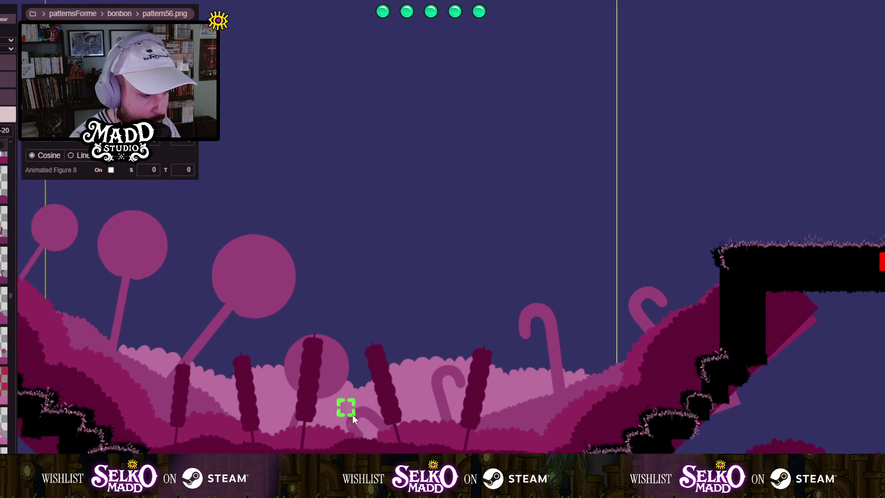
pyautogui.scroll(3, 347, 413)
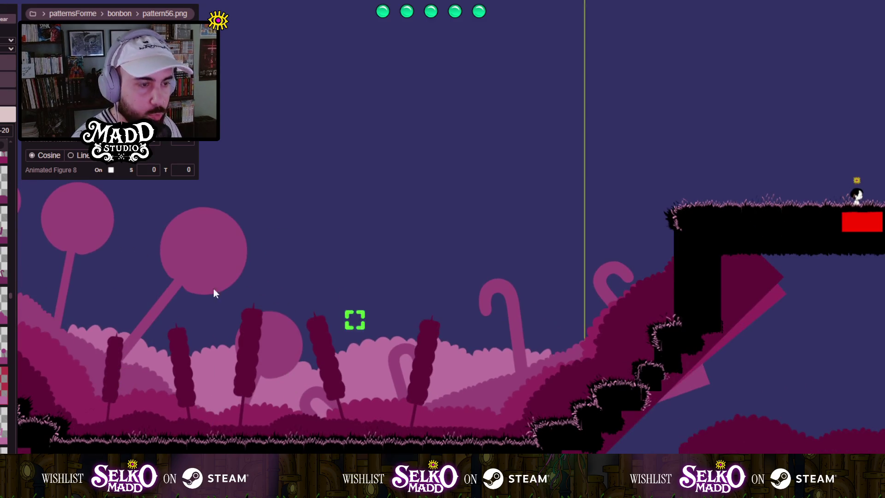
pyautogui.scroll(-3, 199, 352)
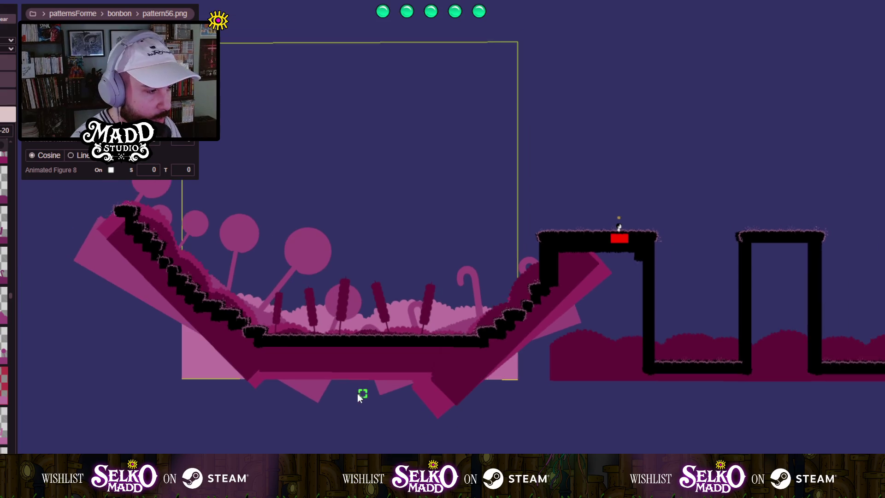
pyautogui.scroll(3, 354, 394)
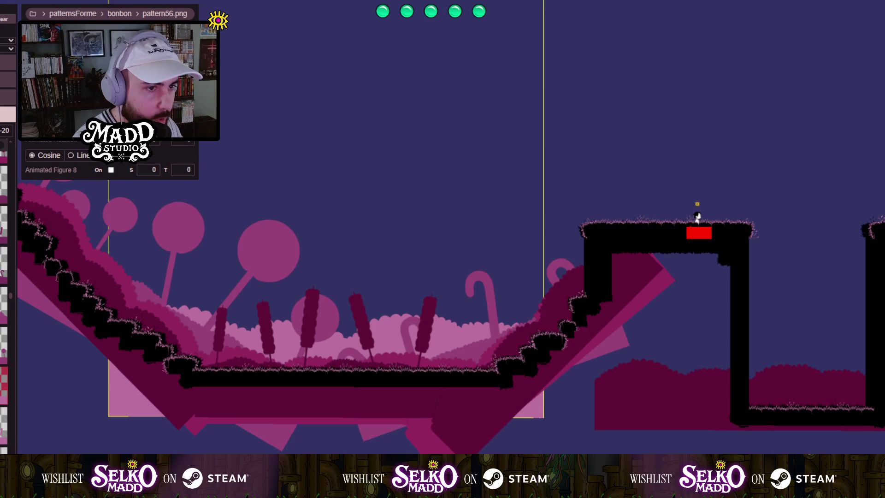
pyautogui.scroll(3, 466, 401)
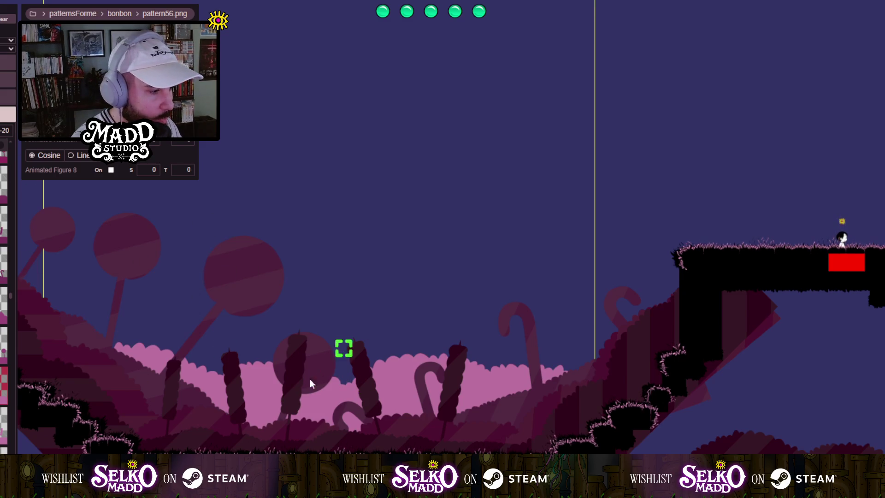
pyautogui.scroll(-3, 305, 396)
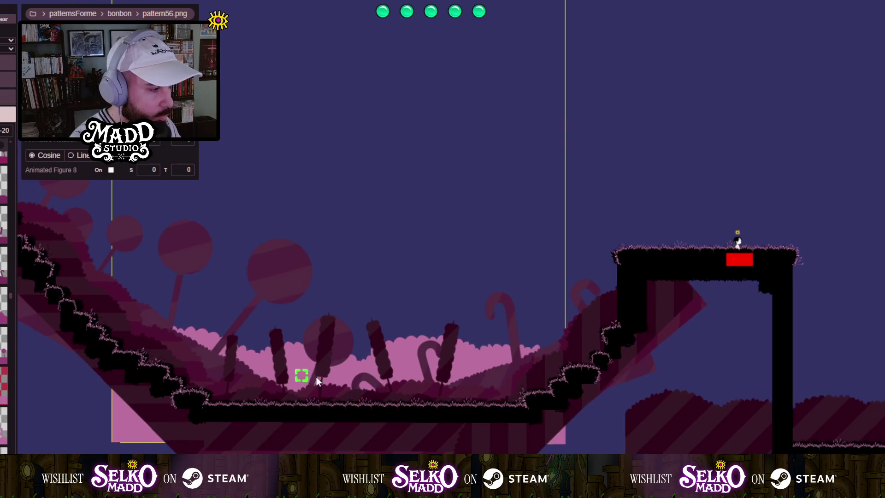
pyautogui.scroll(-2, 245, 298)
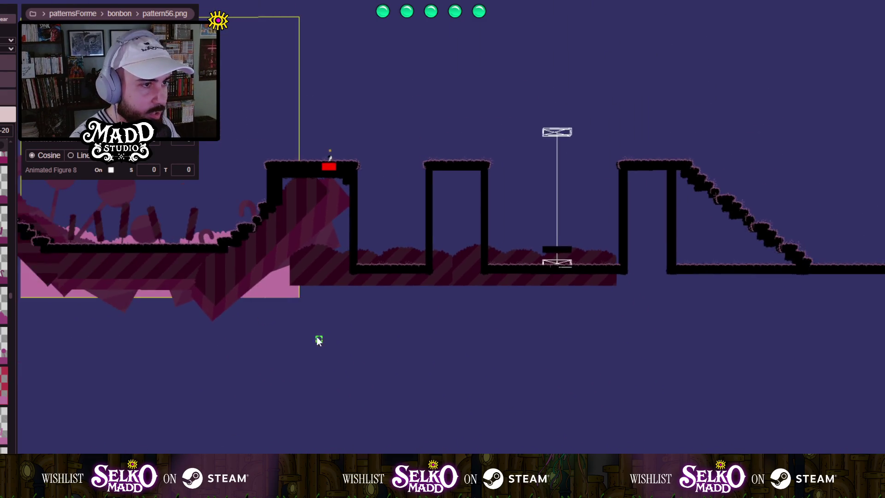
# Place another light pink bush band behind the sunken pillar floor past the red-block ledge, then review it.
pyautogui.click(237, 362)
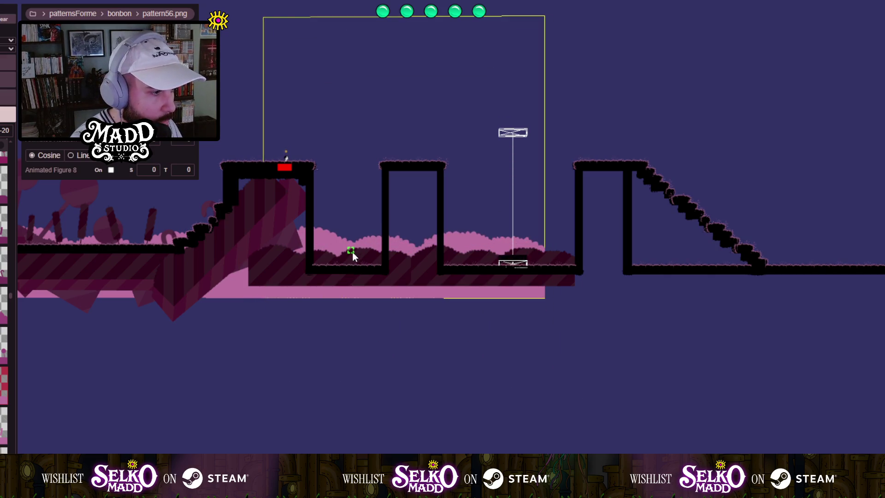
pyautogui.scroll(3, 353, 253)
pyautogui.moveTo(310, 224)
pyautogui.mouseDown()
pyautogui.moveTo(271, 400)
pyautogui.moveTo(178, 469)
pyautogui.moveTo(106, 495)
pyautogui.moveTo(167, 288)
pyautogui.mouseUp()
pyautogui.scroll(-5, 355, 290)
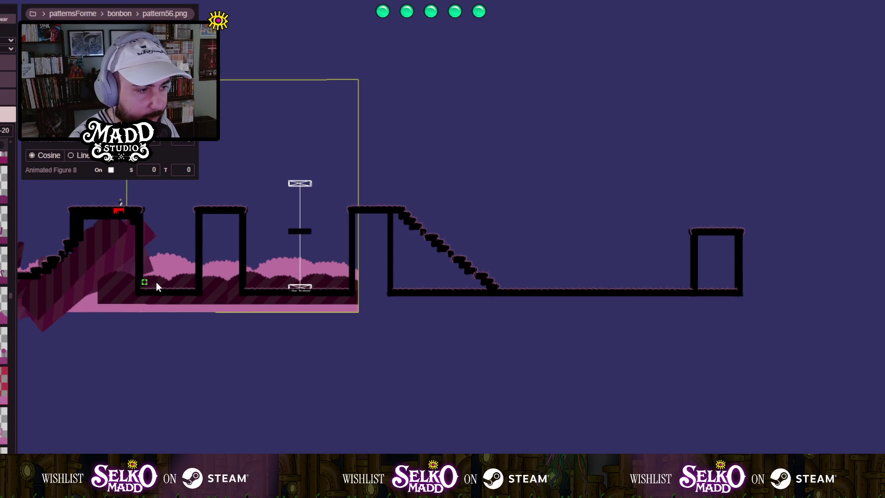
pyautogui.scroll(3, 156, 282)
pyautogui.moveTo(156, 282)
pyautogui.mouseDown()
pyautogui.moveTo(298, 371)
pyautogui.moveTo(395, 349)
pyautogui.moveTo(253, 228)
pyautogui.mouseUp()
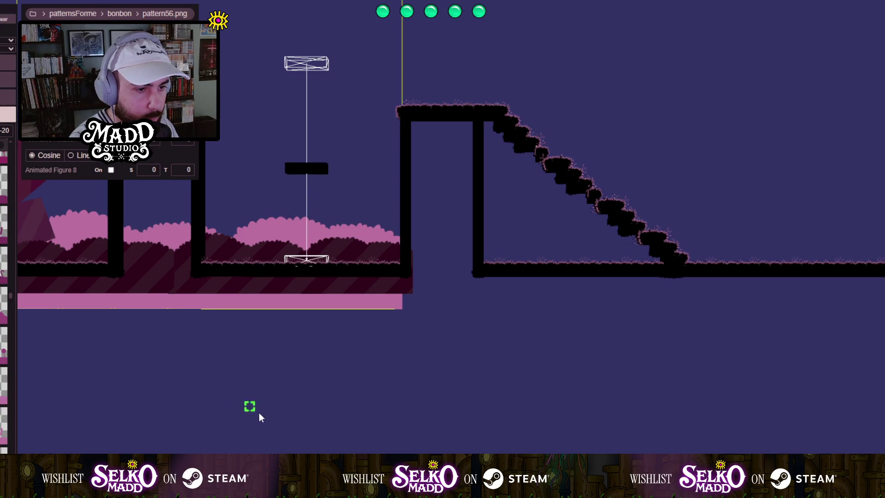
pyautogui.scroll(-1, 259, 414)
pyautogui.moveTo(330, 383); pyautogui.dragTo(247, 262)
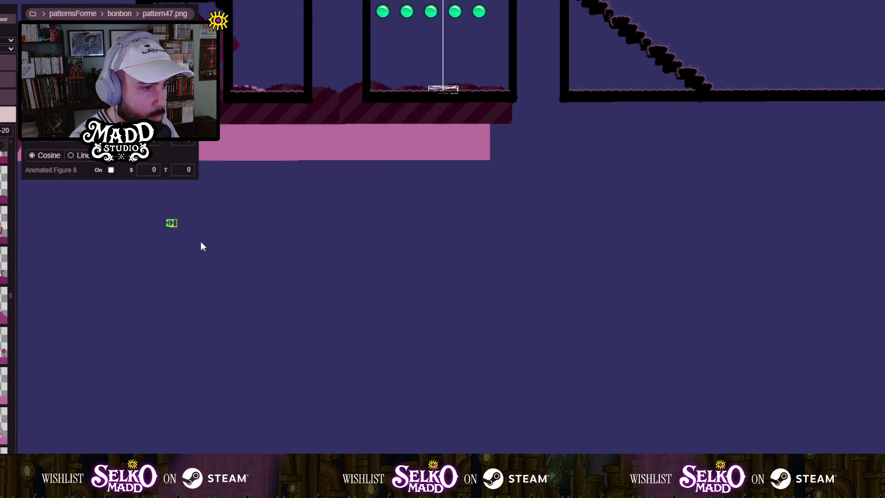
# Add the pattern47.png cupcake and lollipop silhouettes and move them up behind the pillared platforms.
pyautogui.moveTo(202, 244)
pyautogui.mouseDown()
pyautogui.moveTo(396, 432)
pyautogui.moveTo(468, 442)
pyautogui.moveTo(456, 443)
pyautogui.moveTo(465, 495)
pyautogui.moveTo(455, 496)
pyautogui.mouseUp()
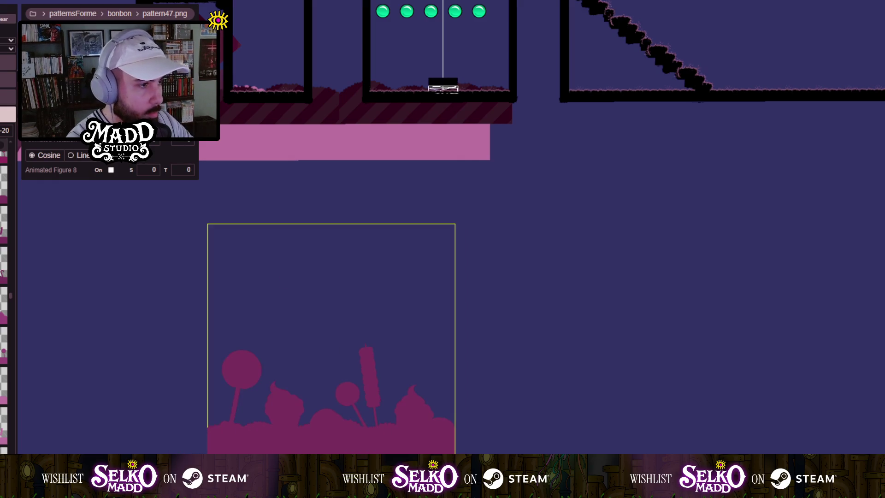
pyautogui.click(325, 386)
pyautogui.moveTo(329, 399)
pyautogui.mouseDown()
pyautogui.moveTo(361, 167)
pyautogui.moveTo(366, 434)
pyautogui.moveTo(292, 385)
pyautogui.moveTo(271, 357)
pyautogui.moveTo(270, 328)
pyautogui.moveTo(337, 322)
pyautogui.moveTo(303, 340)
pyautogui.moveTo(204, 308)
pyautogui.moveTo(175, 325)
pyautogui.moveTo(346, 417)
pyautogui.moveTo(447, 292)
pyautogui.moveTo(559, 383)
pyautogui.moveTo(388, 416)
pyautogui.moveTo(416, 444)
pyautogui.moveTo(285, 192)
pyautogui.mouseUp()
pyautogui.scroll(4, 204, 309)
pyautogui.scroll(-4, 447, 292)
pyautogui.scroll(4, 388, 415)
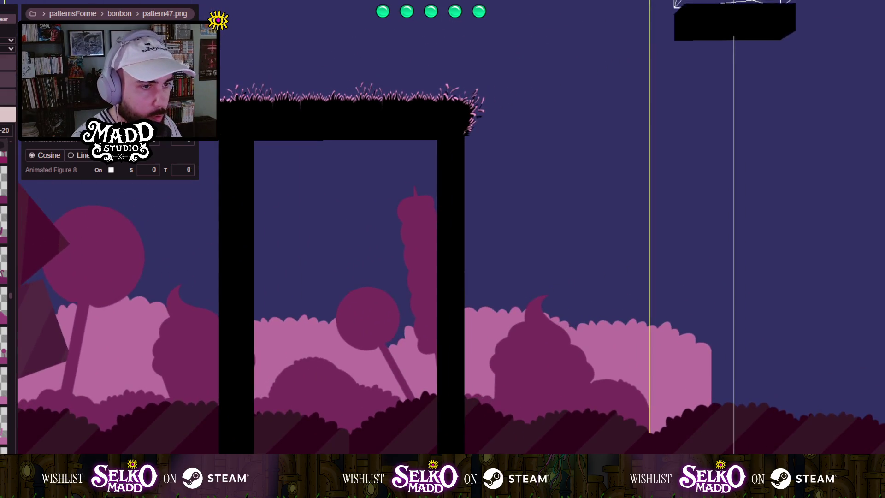
# Set the candy silhouette layer's left-panel value to -15.
pyautogui.moveTo(11, 130); pyautogui.dragTo(8, 130)
pyautogui.write('-15')
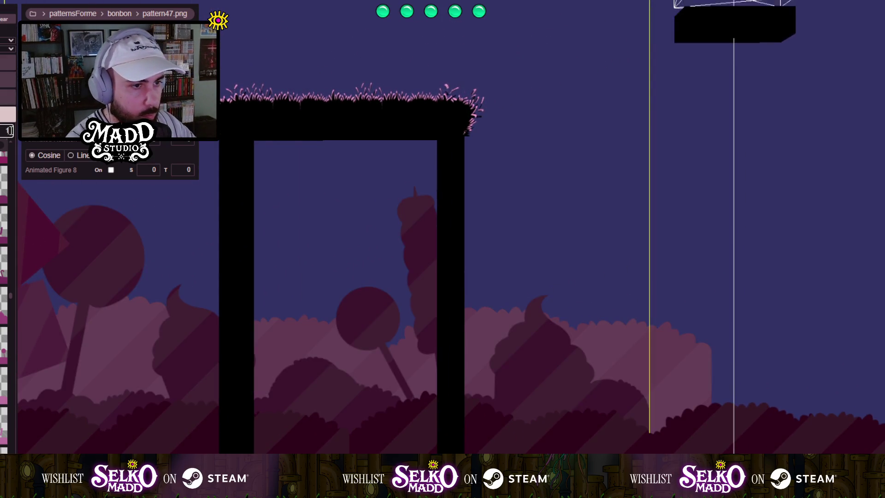
pyautogui.press('Return')
pyautogui.scroll(-3, 228, 367)
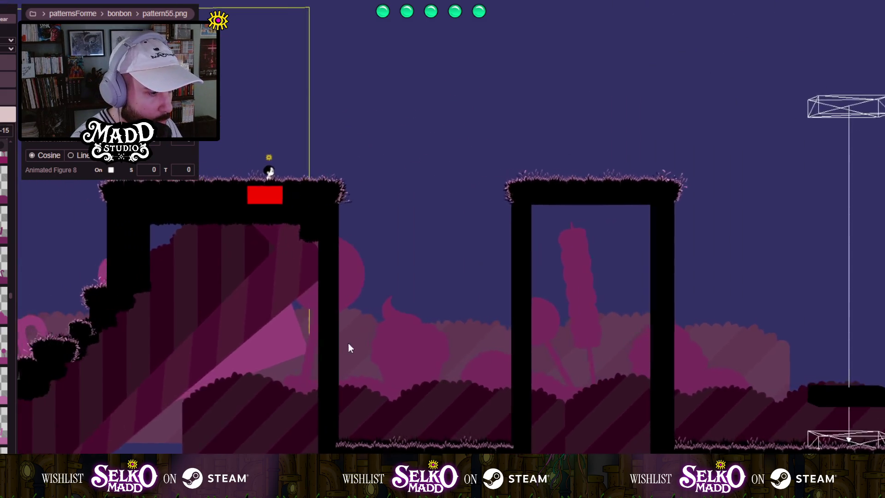
pyautogui.moveTo(349, 348)
pyautogui.mouseDown()
pyautogui.moveTo(488, 348)
pyautogui.moveTo(223, 346)
pyautogui.moveTo(198, 320)
pyautogui.mouseUp()
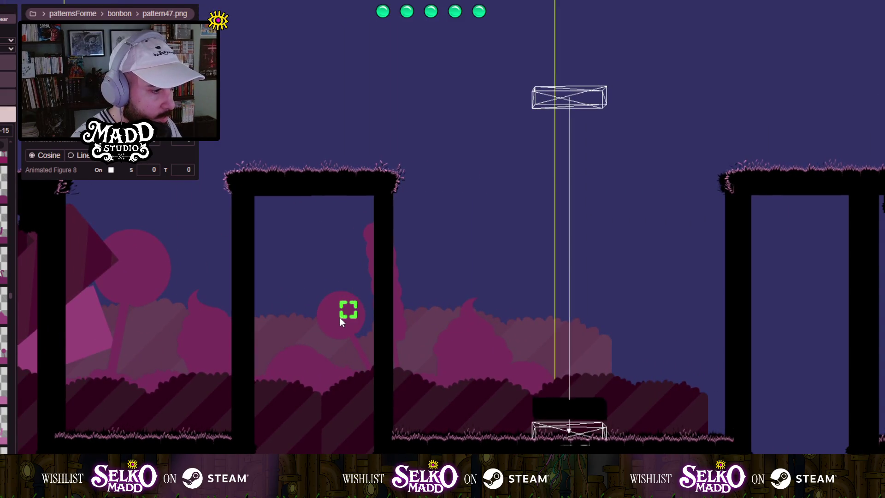
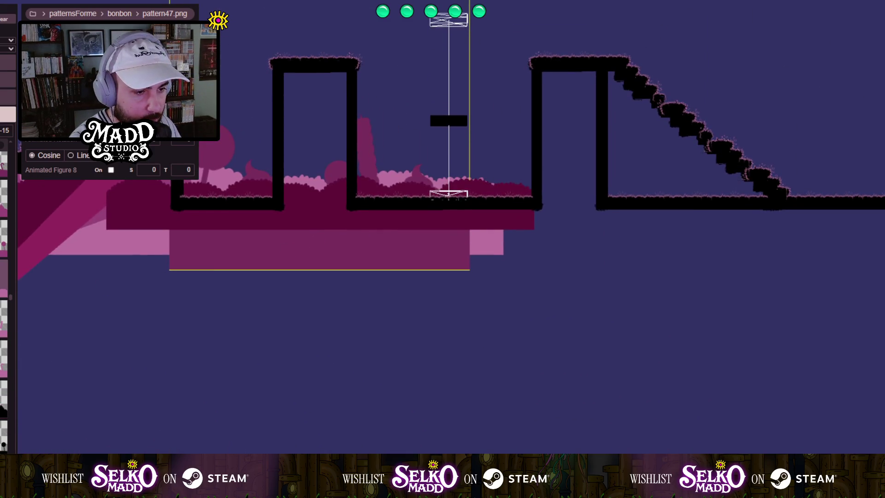
# Add a pale pink pattern56 bush pattern below the first platforms and play-test the level.
pyautogui.click(191, 358)
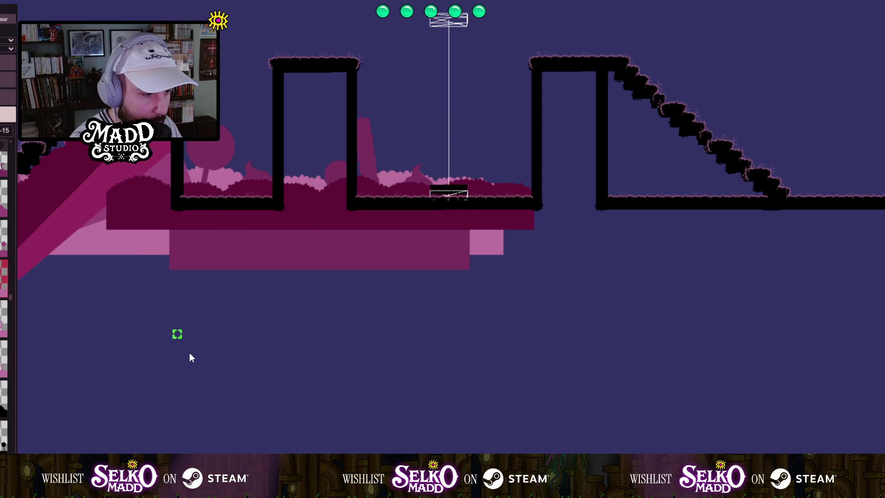
pyautogui.moveTo(168, 326)
pyautogui.mouseDown()
pyautogui.moveTo(185, 372)
pyautogui.moveTo(260, 427)
pyautogui.mouseUp()
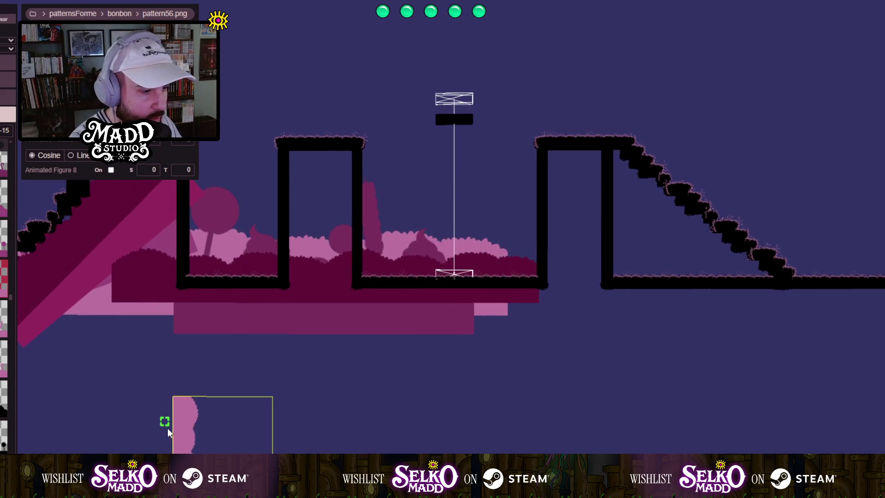
pyautogui.scroll(3, 195, 190)
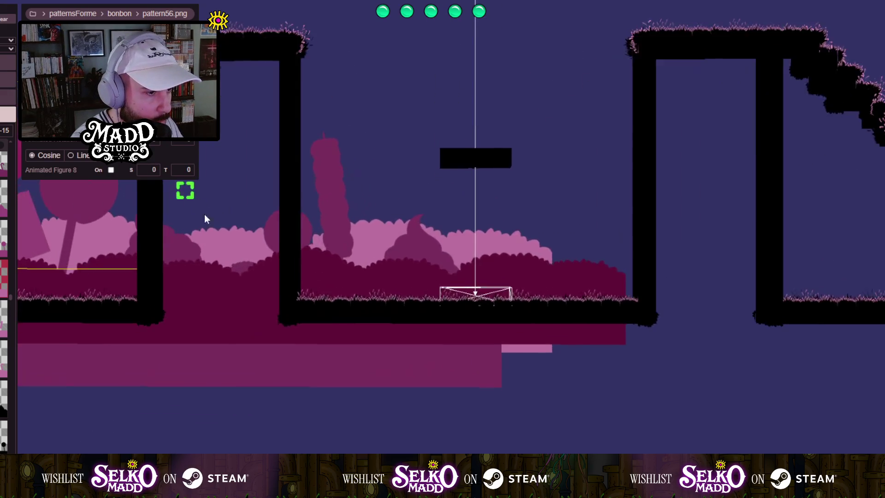
pyautogui.scroll(2, 258, 354)
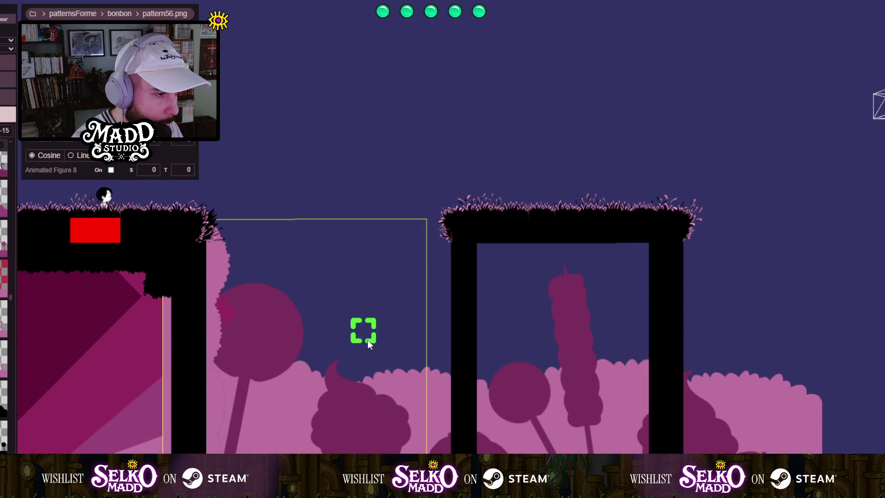
pyautogui.moveTo(270, 357)
pyautogui.mouseDown()
pyautogui.moveTo(69, 402)
pyautogui.moveTo(121, 388)
pyautogui.moveTo(167, 344)
pyautogui.moveTo(170, 277)
pyautogui.moveTo(201, 278)
pyautogui.moveTo(237, 302)
pyautogui.mouseUp()
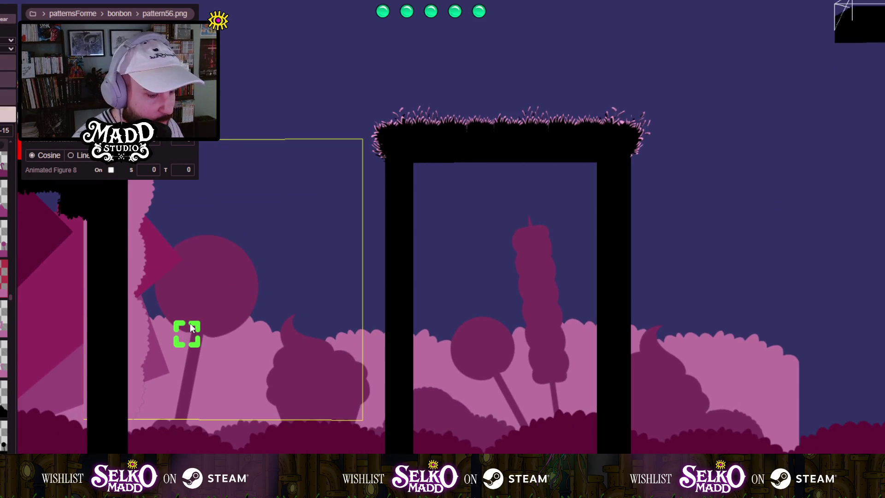
pyautogui.press('Tab')
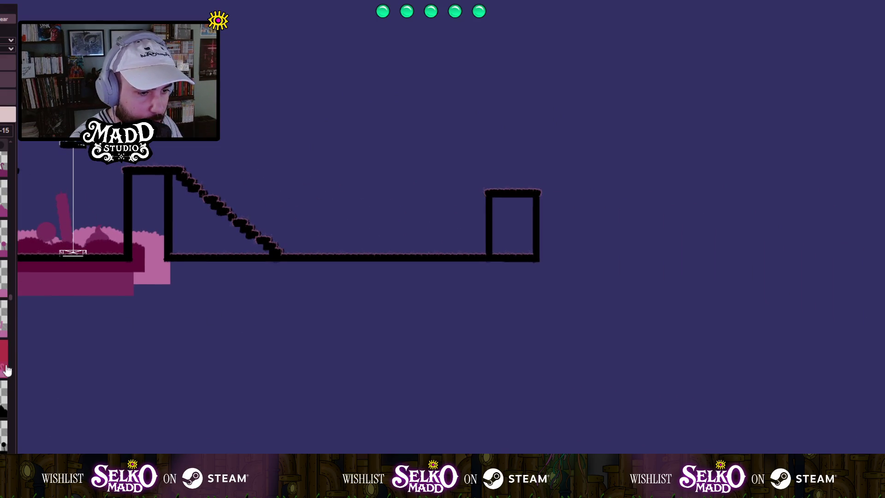
# Place a pattern60 candy-cane pattern below the staircase, stretch it taller and move it behind the stairs.
pyautogui.moveTo(261, 363); pyautogui.dragTo(320, 383)
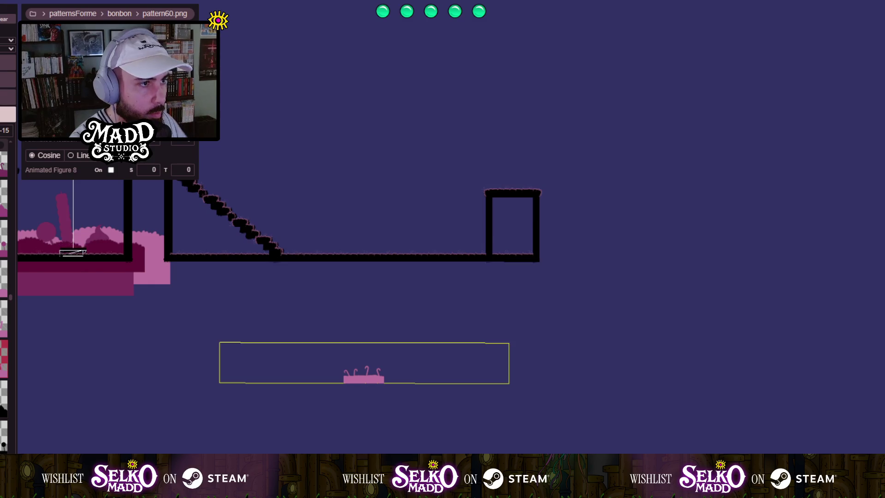
pyautogui.moveTo(364, 343)
pyautogui.mouseDown()
pyautogui.moveTo(364, 94)
pyautogui.moveTo(321, 115)
pyautogui.mouseUp()
pyautogui.moveTo(324, 325)
pyautogui.mouseDown()
pyautogui.moveTo(237, 274)
pyautogui.moveTo(219, 251)
pyautogui.moveTo(221, 234)
pyautogui.mouseUp()
pyautogui.scroll(3, 211, 236)
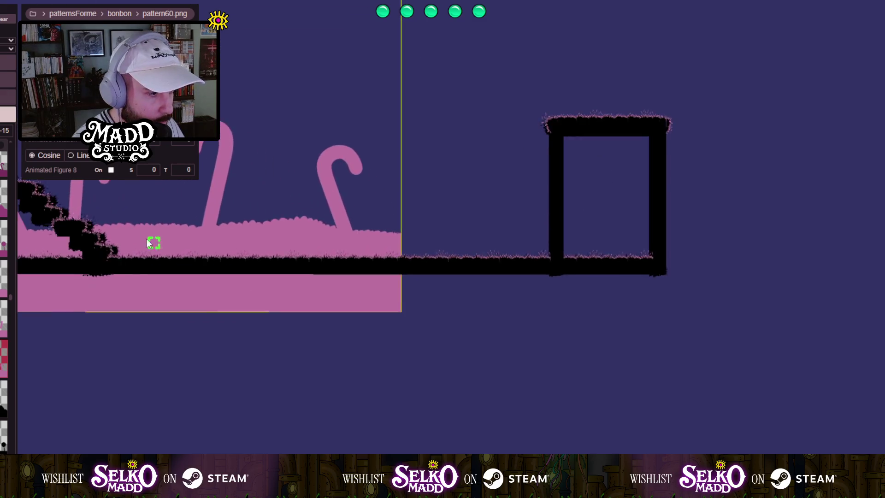
pyautogui.moveTo(147, 239)
pyautogui.mouseDown()
pyautogui.moveTo(581, 361)
pyautogui.moveTo(221, 317)
pyautogui.moveTo(184, 261)
pyautogui.mouseUp()
pyautogui.scroll(-1, 581, 361)
pyautogui.scroll(-2, 247, 318)
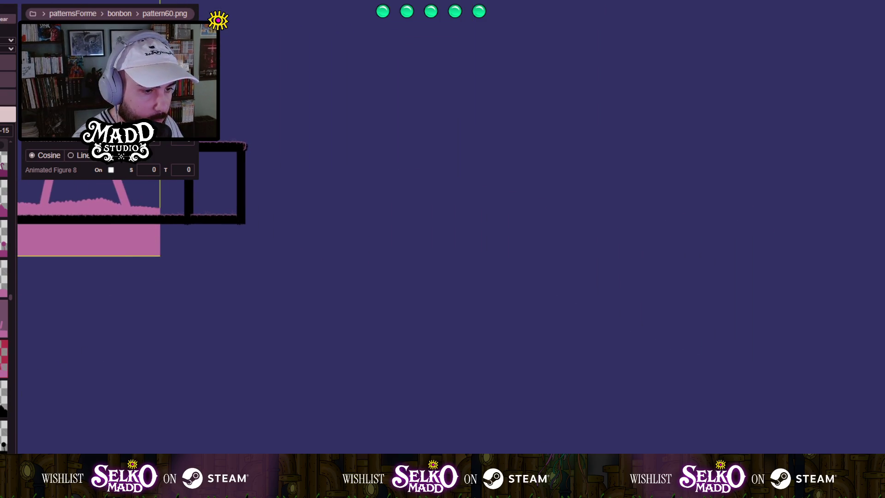
# Add a pattern58 cattail pattern, widen and heighten it, and enlarge it across the ground.
pyautogui.click(318, 375)
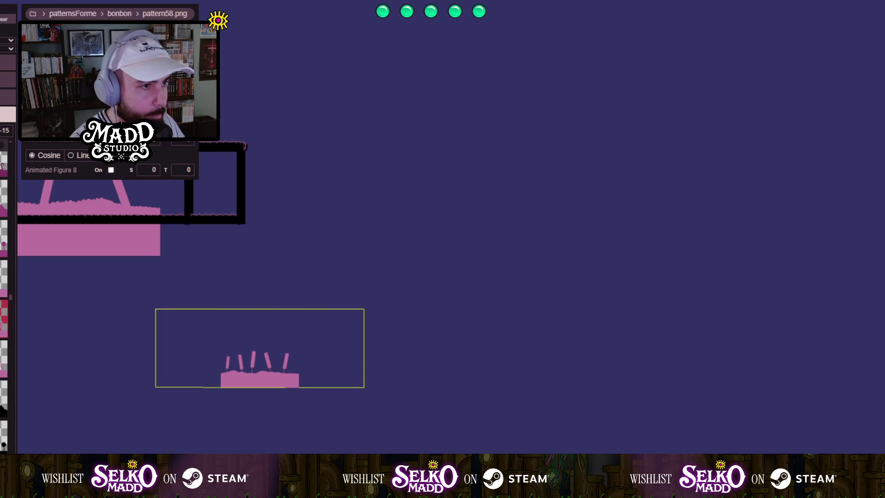
pyautogui.moveTo(364, 348); pyautogui.dragTo(482, 348)
pyautogui.moveTo(318, 309); pyautogui.dragTo(318, 60)
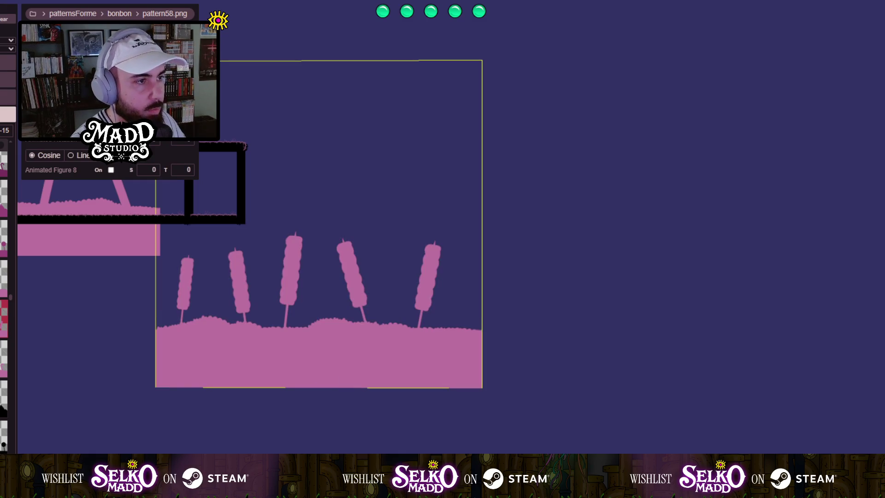
pyautogui.moveTo(156, 59); pyautogui.dragTo(203, 93)
pyautogui.moveTo(243, 262)
pyautogui.mouseDown()
pyautogui.moveTo(231, 261)
pyautogui.moveTo(223, 221)
pyautogui.mouseUp()
pyautogui.moveTo(117, 215)
pyautogui.mouseDown()
pyautogui.moveTo(107, 237)
pyautogui.moveTo(491, 402)
pyautogui.mouseUp()
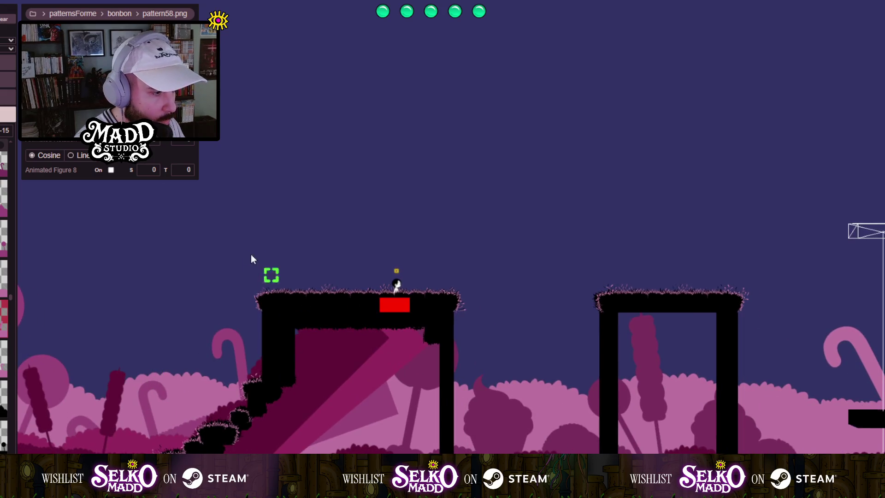
# Place raised grassy tiles along the starting platform's top from its left to right end.
pyautogui.click(292, 297)
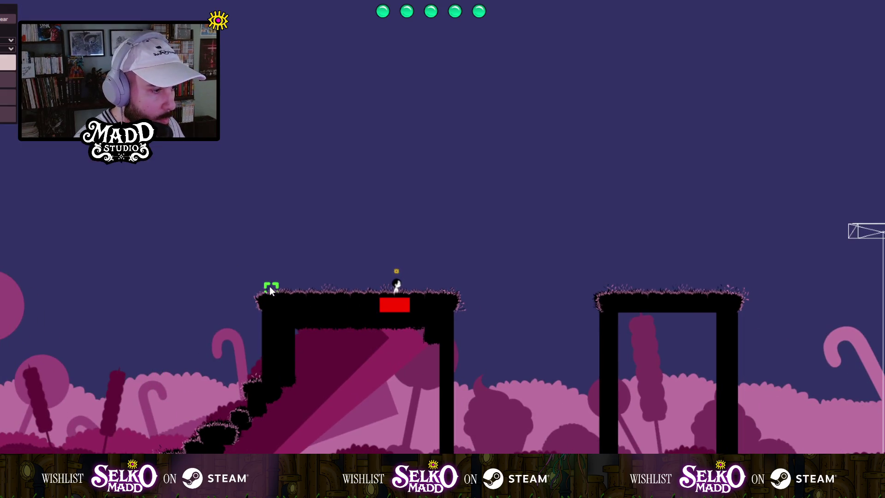
pyautogui.click(270, 286)
pyautogui.click(371, 283)
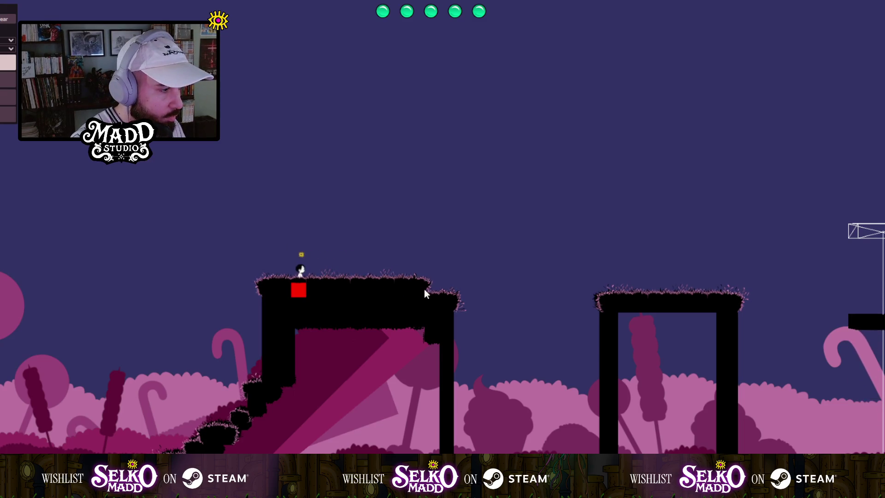
pyautogui.click(441, 288)
# Centre the view on the player's platform and switch to the -15 background scenery layer.
pyautogui.scroll(3, 308, 291)
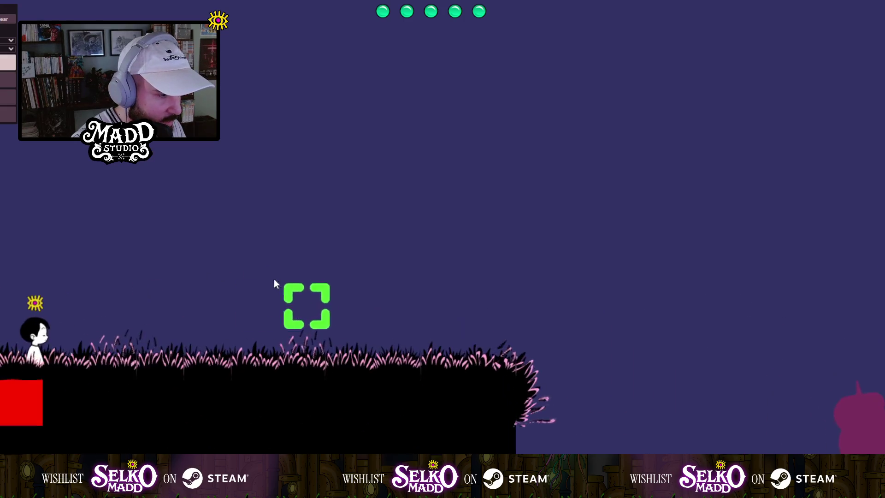
pyautogui.moveTo(275, 282)
pyautogui.mouseDown()
pyautogui.moveTo(321, 372)
pyautogui.moveTo(386, 373)
pyautogui.moveTo(417, 411)
pyautogui.mouseUp()
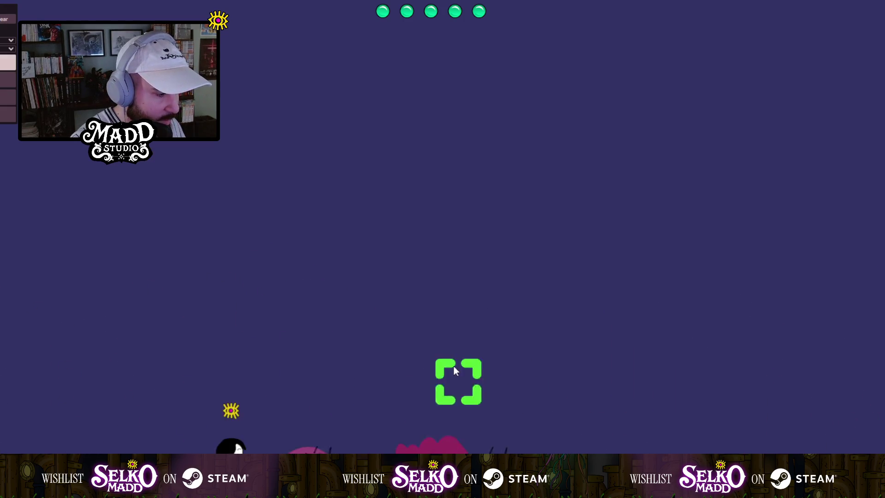
pyautogui.scroll(-2, 452, 360)
pyautogui.scroll(-2, 451, 359)
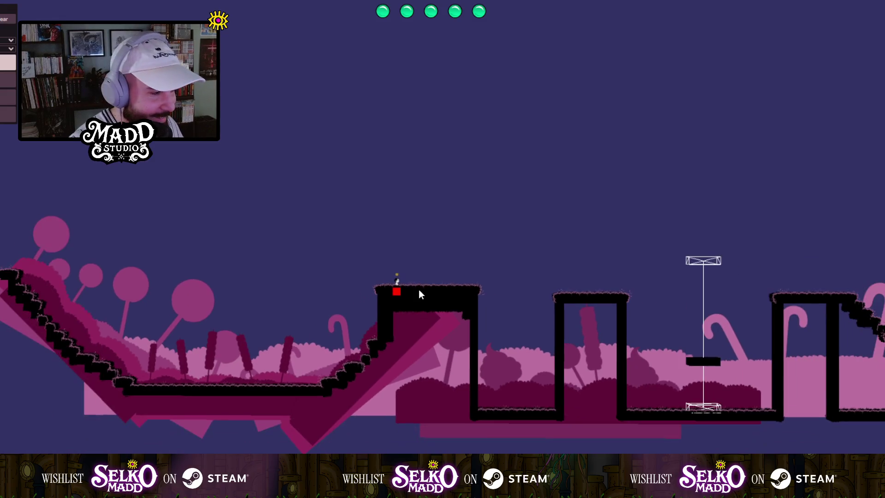
pyautogui.moveTo(418, 289); pyautogui.dragTo(336, 292)
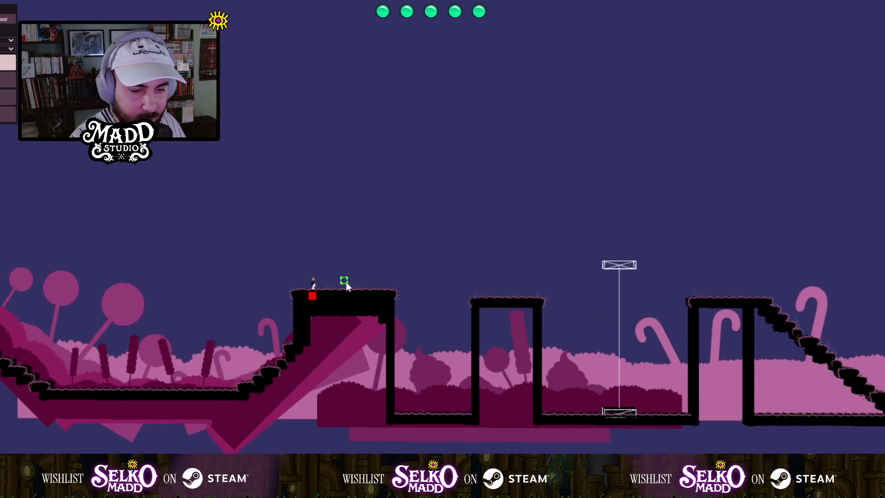
pyautogui.scroll(3, 341, 287)
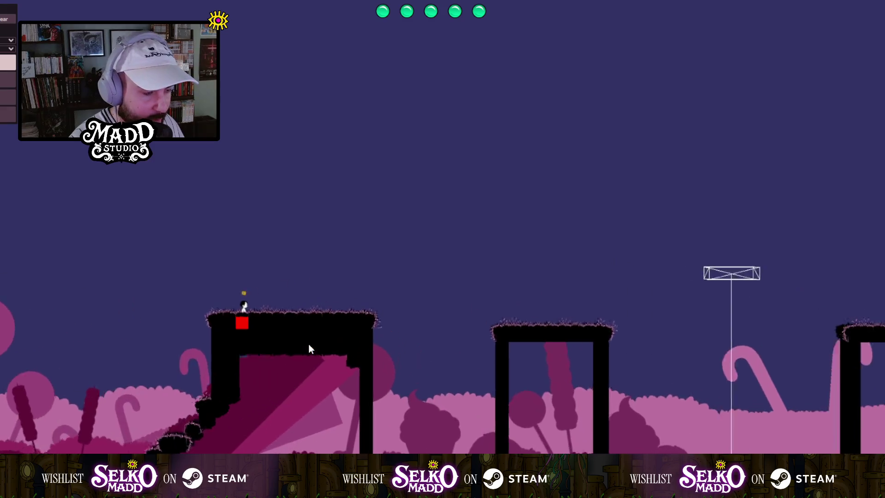
pyautogui.moveTo(399, 311)
pyautogui.mouseDown()
pyautogui.moveTo(571, 278)
pyautogui.moveTo(849, 361)
pyautogui.moveTo(297, 350)
pyautogui.moveTo(392, 357)
pyautogui.moveTo(308, 326)
pyautogui.moveTo(264, 399)
pyautogui.moveTo(401, 411)
pyautogui.moveTo(443, 325)
pyautogui.moveTo(428, 300)
pyautogui.moveTo(587, 300)
pyautogui.mouseUp()
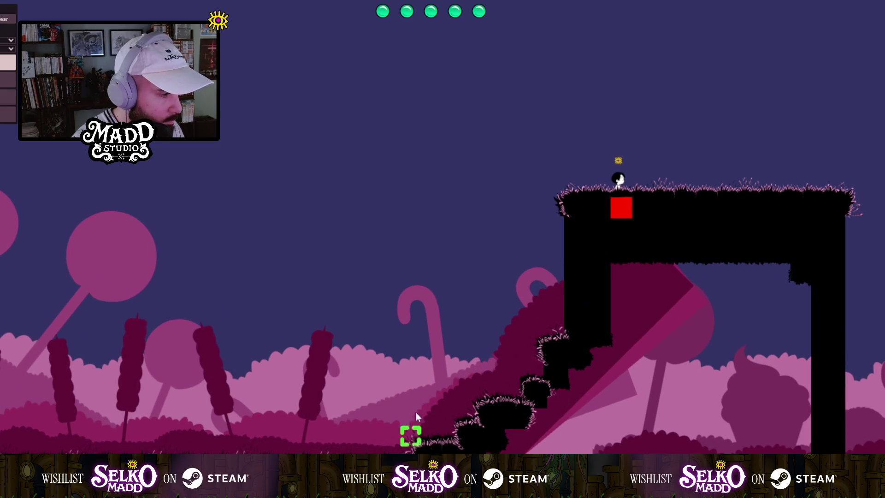
pyautogui.click(5, 114)
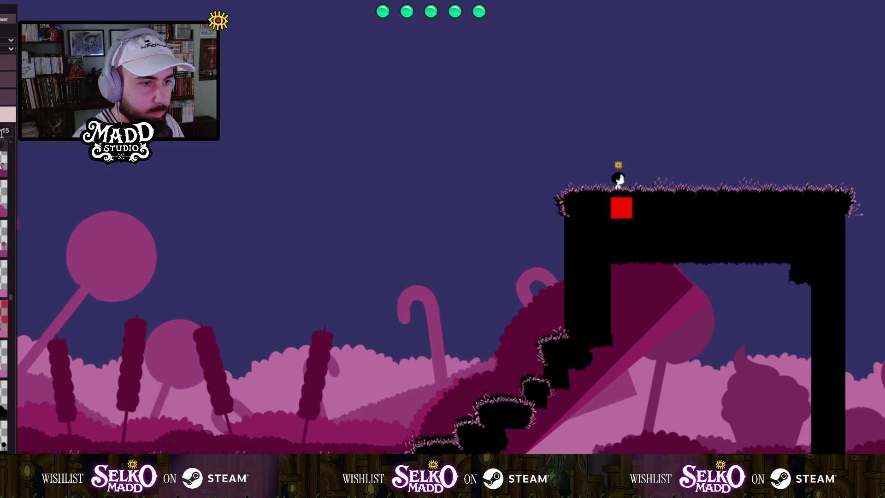
# Shift the large background candy layer and the pink diagonal hill layer slightly left.
pyautogui.moveTo(8, 131)
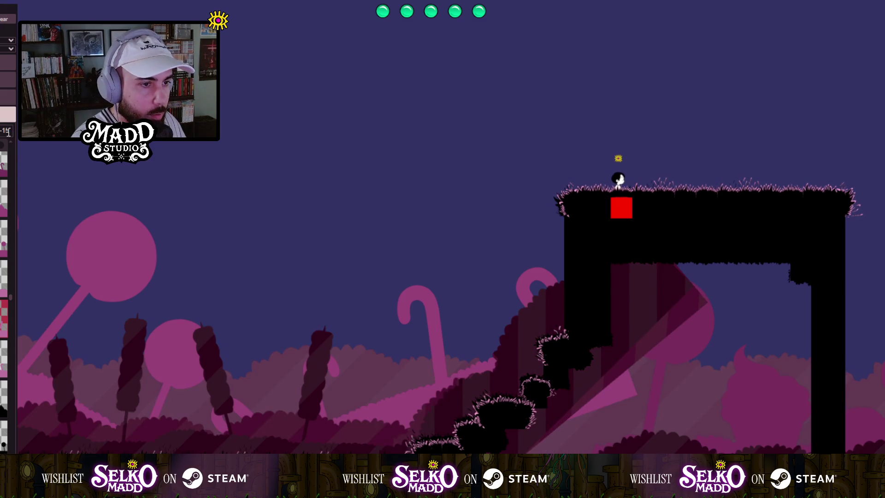
pyautogui.click(431, 313)
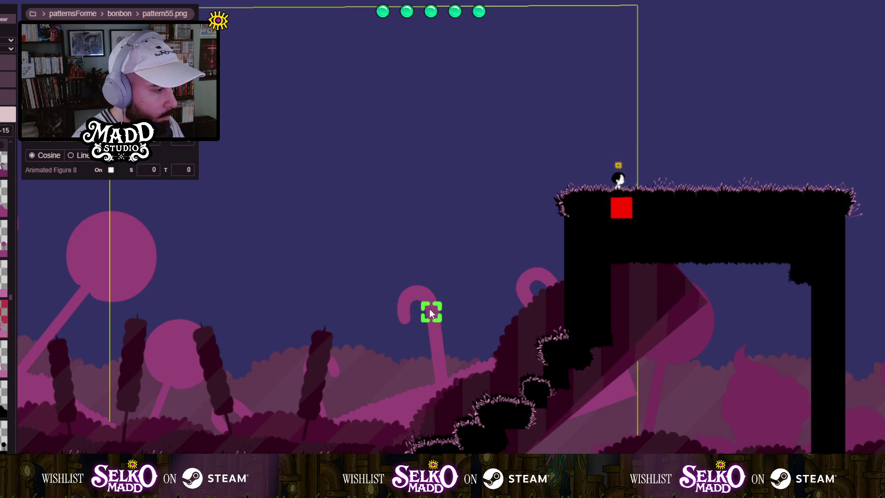
pyautogui.moveTo(430, 309); pyautogui.dragTo(398, 319)
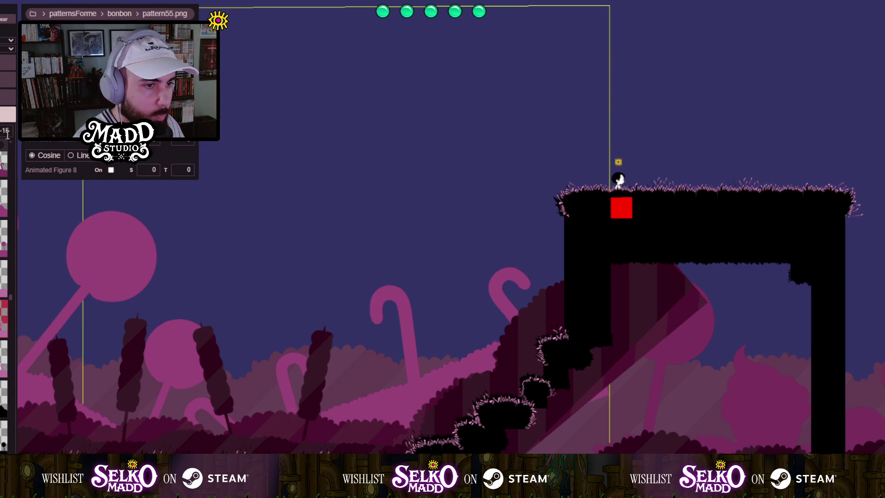
pyautogui.scroll(2, 7, 130)
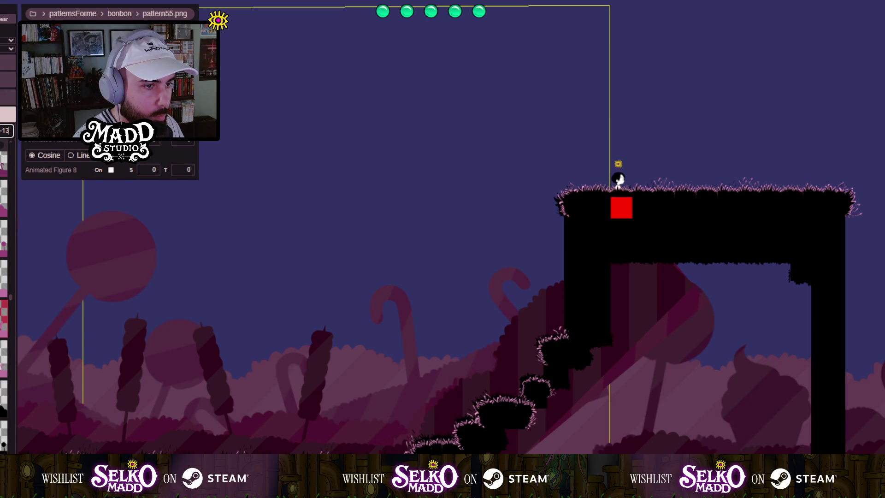
pyautogui.scroll(1, 7, 130)
pyautogui.click(633, 328)
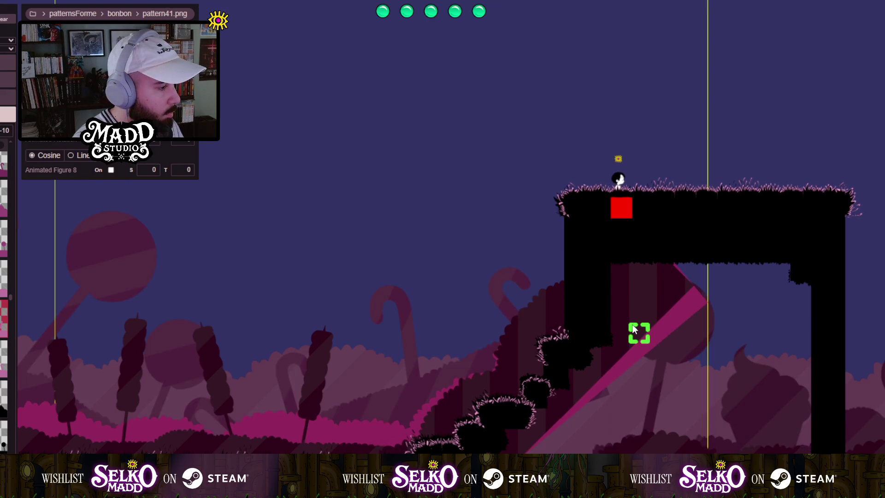
pyautogui.moveTo(630, 327); pyautogui.dragTo(605, 324)
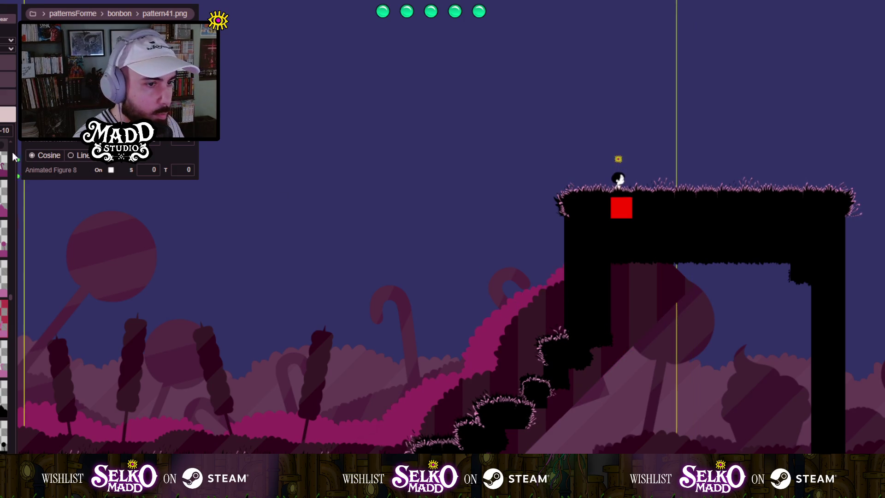
# Push the pink slanted shape's tip right and raise its diagonal edge.
pyautogui.scroll(-1, 6, 131)
pyautogui.scroll(-1, 5, 131)
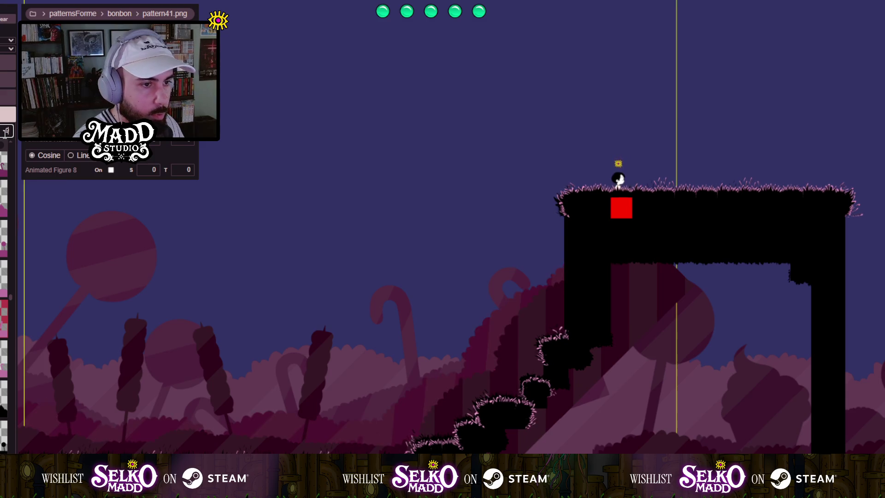
pyautogui.scroll(5, 6, 131)
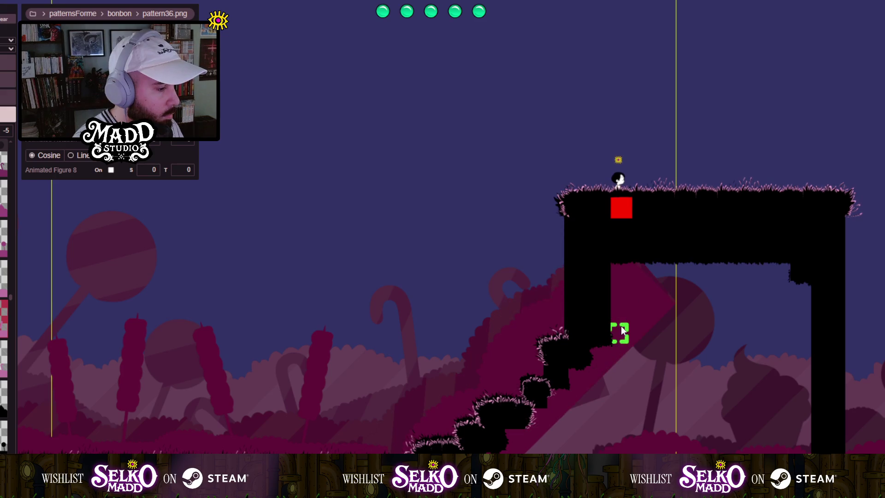
pyautogui.press('Left')
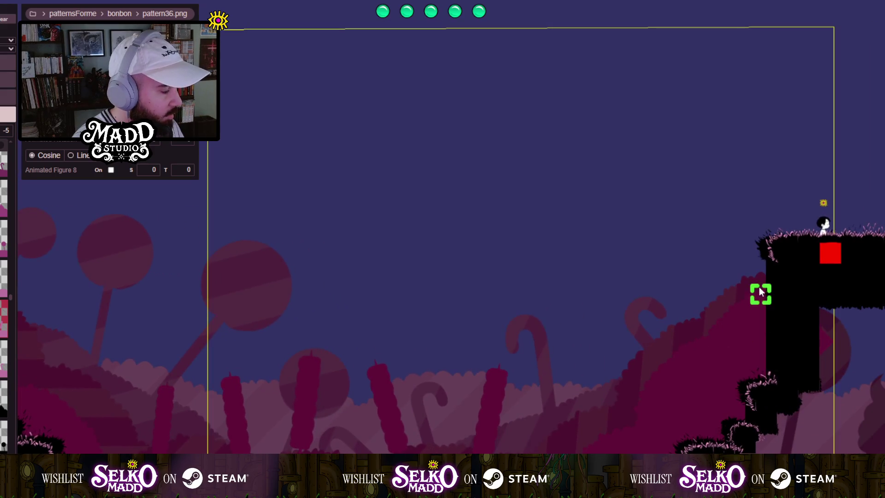
pyautogui.moveTo(848, 297)
pyautogui.mouseDown()
pyautogui.moveTo(360, 245)
pyautogui.moveTo(148, 280)
pyautogui.moveTo(23, 272)
pyautogui.mouseUp()
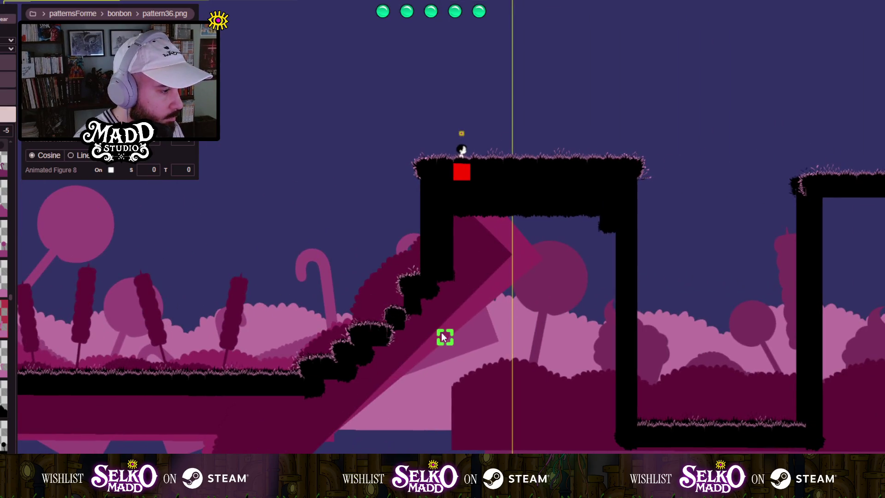
pyautogui.moveTo(427, 322); pyautogui.dragTo(444, 321)
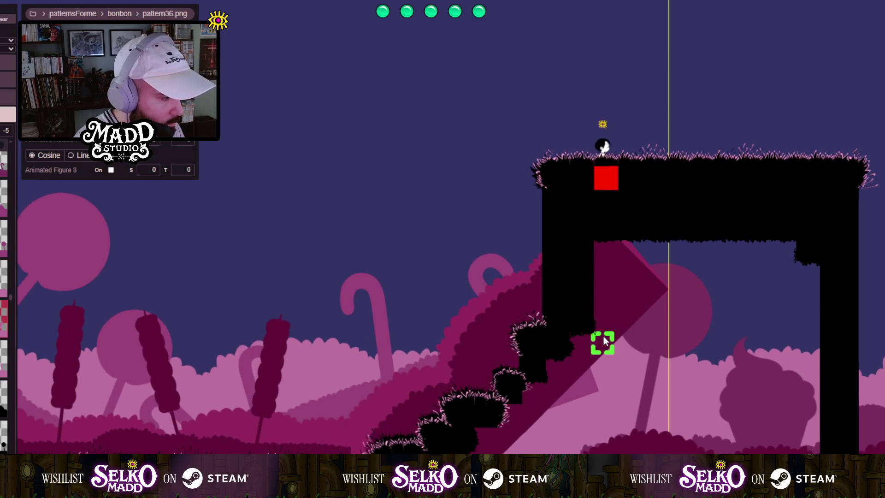
pyautogui.moveTo(603, 339); pyautogui.dragTo(605, 331)
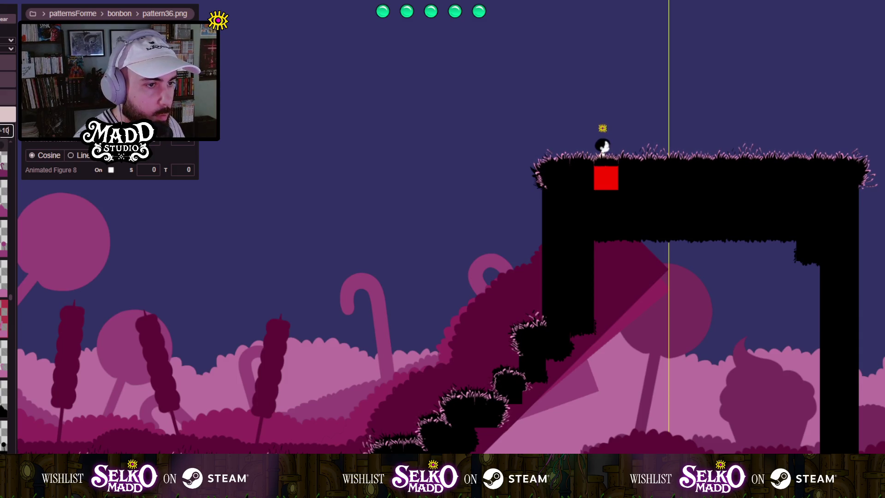
pyautogui.click(657, 297)
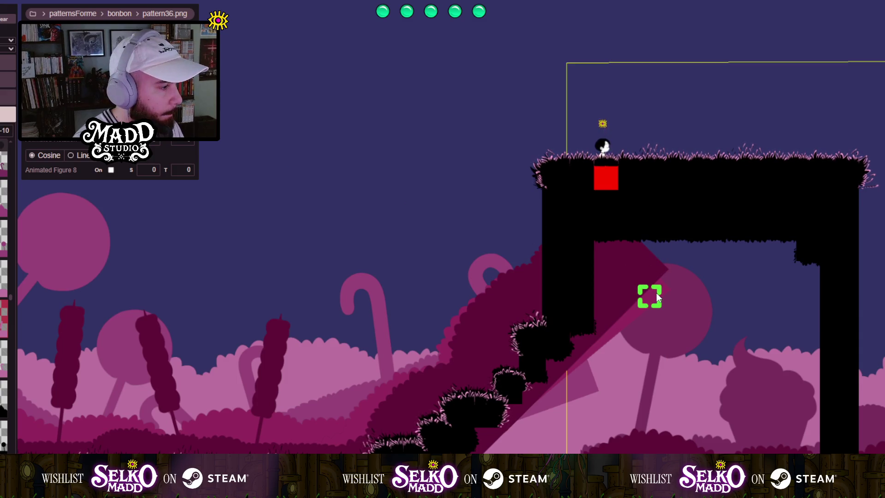
# Pull the pink slanted shape's lower corner down and right, then frame the stair platform and gate.
pyautogui.click(531, 347)
pyautogui.moveTo(446, 357)
pyautogui.mouseDown()
pyautogui.moveTo(470, 359)
pyautogui.moveTo(463, 350)
pyautogui.moveTo(442, 353)
pyautogui.mouseUp()
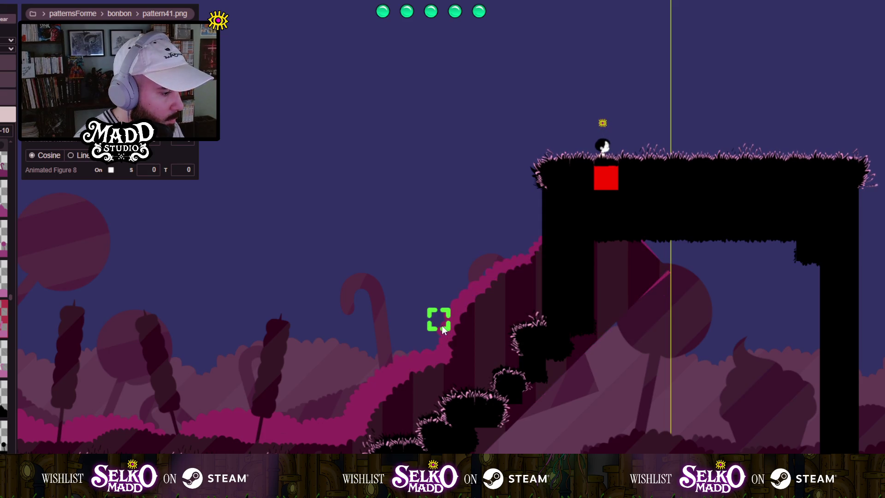
pyautogui.moveTo(463, 325)
pyautogui.mouseDown()
pyautogui.moveTo(493, 353)
pyautogui.moveTo(793, 367)
pyautogui.moveTo(135, 347)
pyautogui.mouseUp()
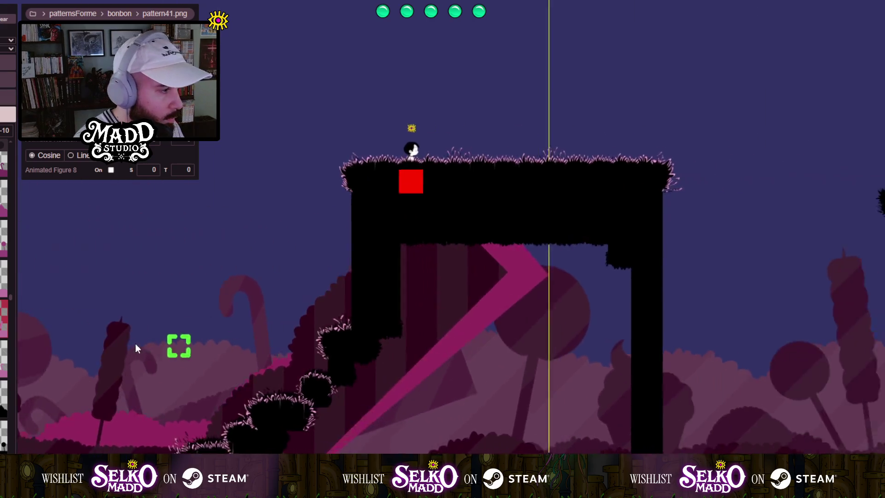
pyautogui.moveTo(594, 359); pyautogui.dragTo(115, 353)
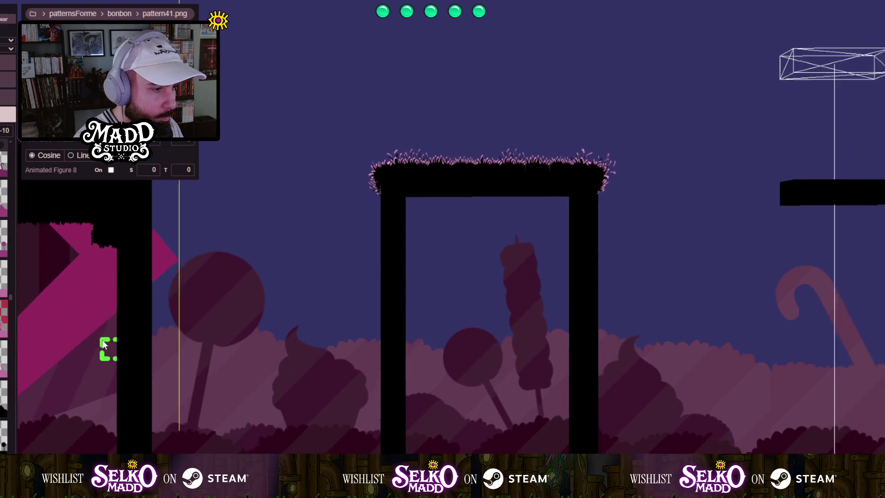
pyautogui.scroll(-2, 184, 323)
pyautogui.moveTo(200, 303); pyautogui.dragTo(297, 356)
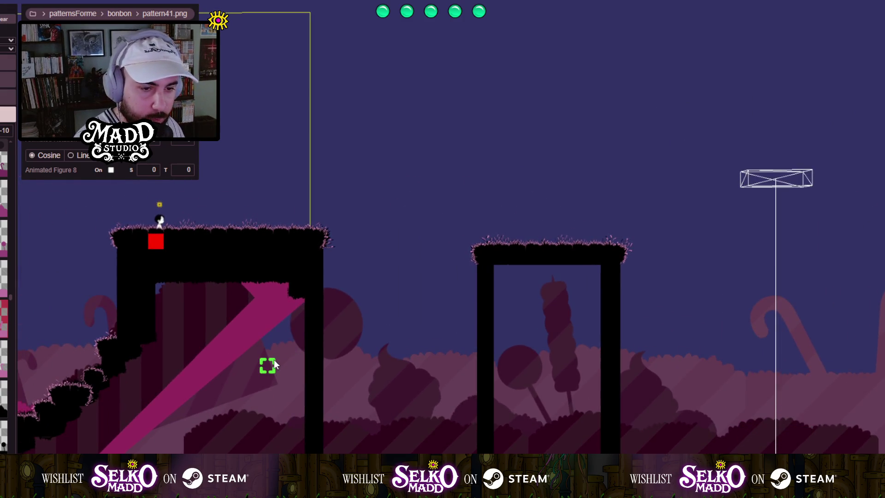
# Pan back to the red-block platform and the candy scenery left of the stairs.
pyautogui.scroll(2, 237, 333)
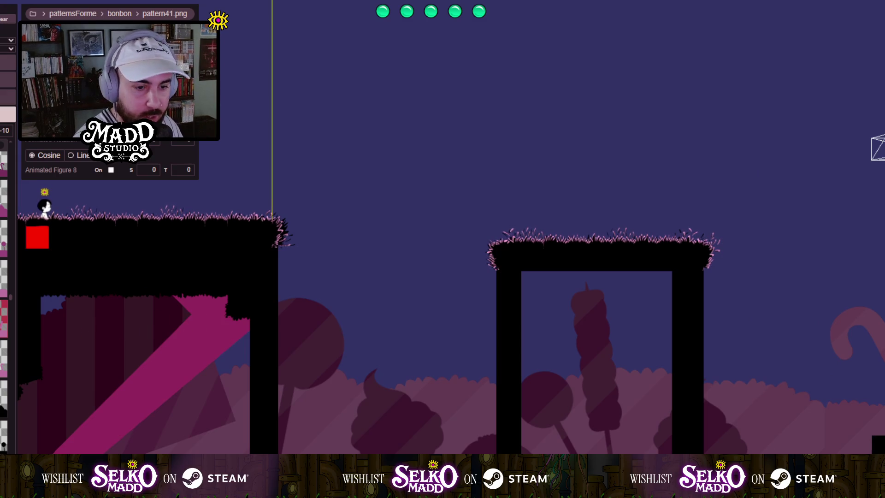
pyautogui.moveTo(132, 241); pyautogui.dragTo(345, 250)
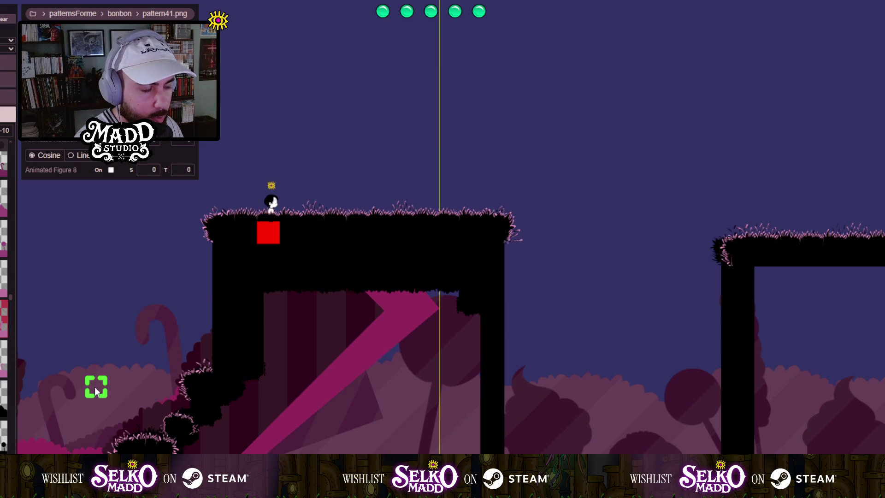
pyautogui.moveTo(176, 389); pyautogui.dragTo(450, 333)
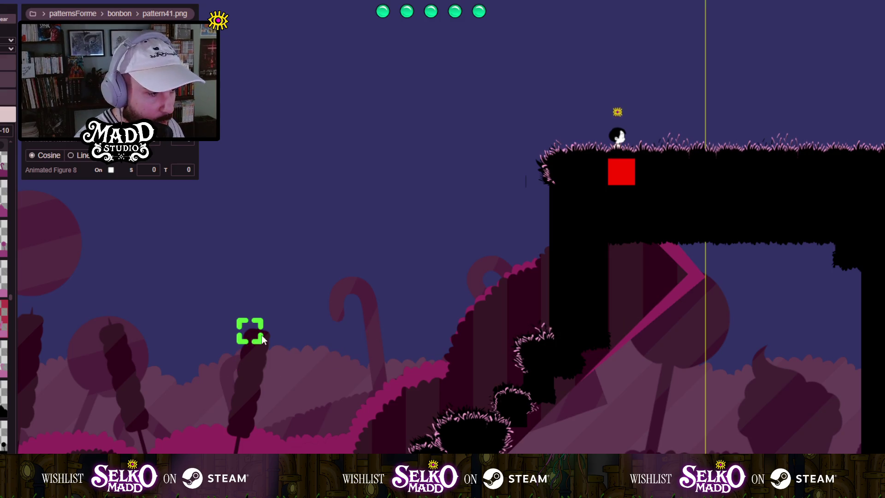
pyautogui.moveTo(239, 335); pyautogui.dragTo(479, 337)
pyautogui.scroll(-3, 206, 317)
pyautogui.moveTo(206, 316)
pyautogui.mouseDown()
pyautogui.moveTo(285, 388)
pyautogui.moveTo(385, 392)
pyautogui.mouseUp()
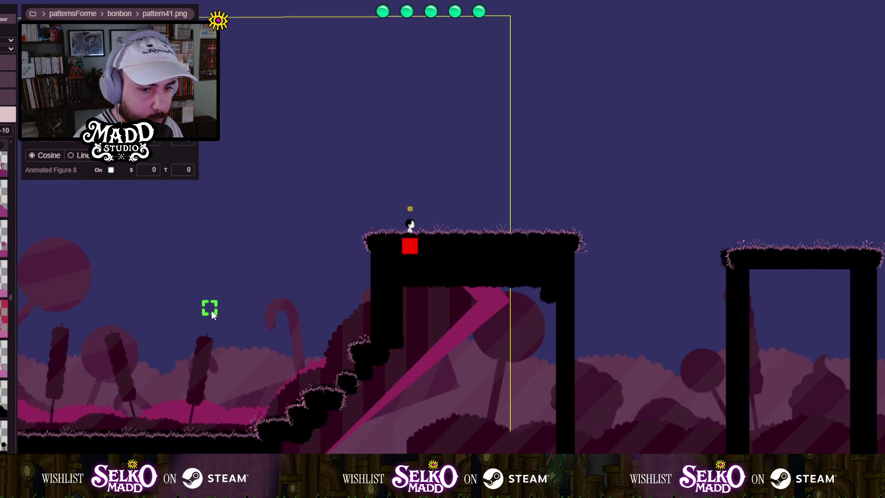
pyautogui.moveTo(323, 337); pyautogui.dragTo(144, 289)
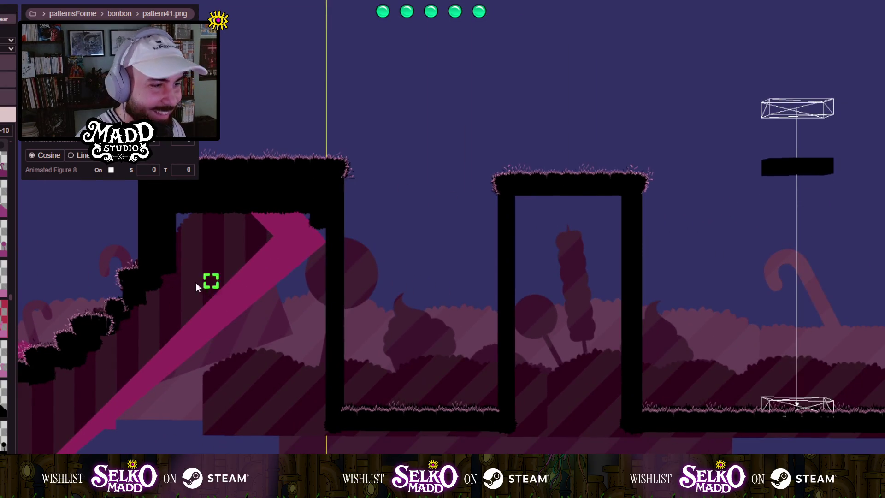
# Survey the candy-cane hills across the scene and return past the red-block platform.
pyautogui.scroll(2, 196, 282)
pyautogui.scroll(-2, 147, 280)
pyautogui.moveTo(214, 340)
pyautogui.mouseDown()
pyautogui.moveTo(306, 356)
pyautogui.moveTo(439, 356)
pyautogui.mouseUp()
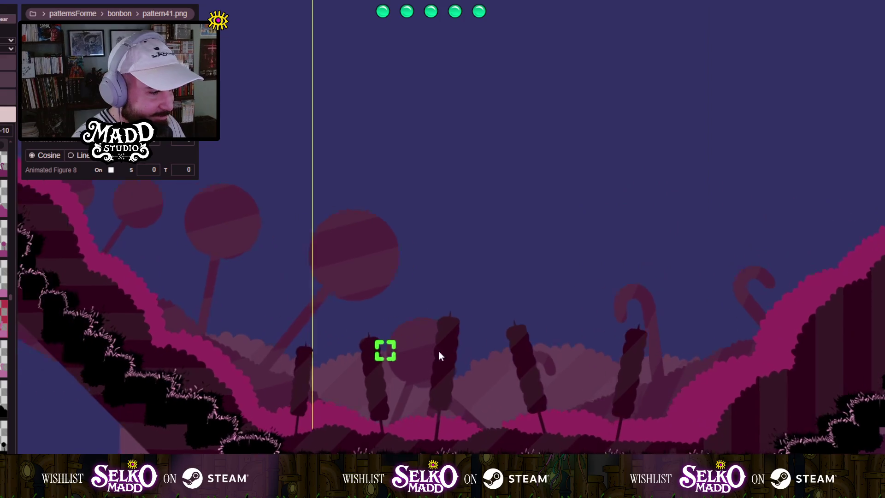
pyautogui.scroll(2, 395, 358)
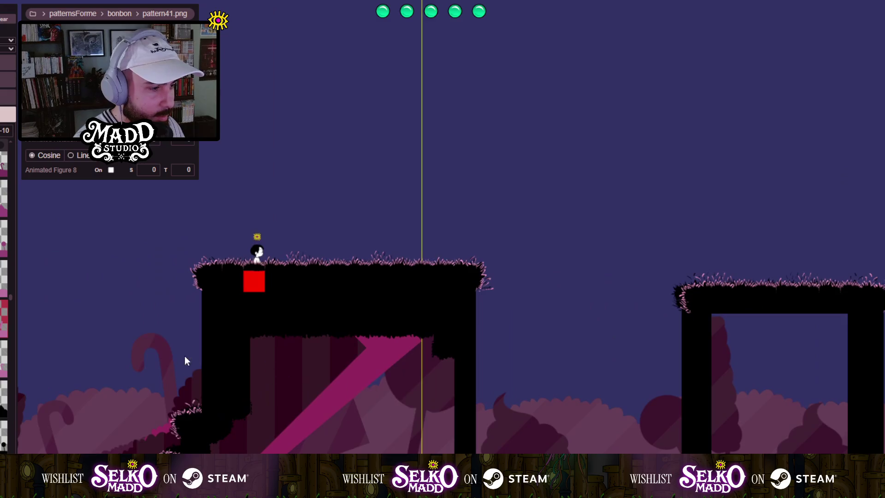
pyautogui.moveTo(184, 361)
pyautogui.mouseDown()
pyautogui.moveTo(495, 369)
pyautogui.moveTo(604, 342)
pyautogui.mouseUp()
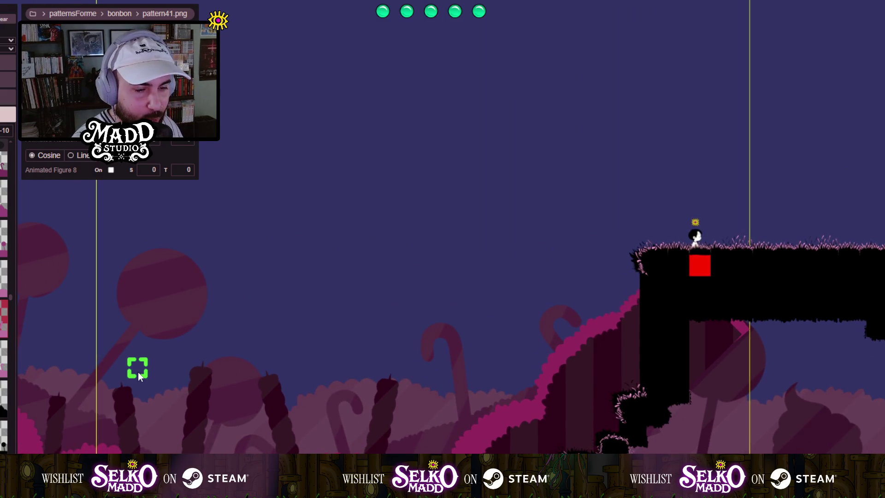
pyautogui.moveTo(446, 350); pyautogui.dragTo(89, 320)
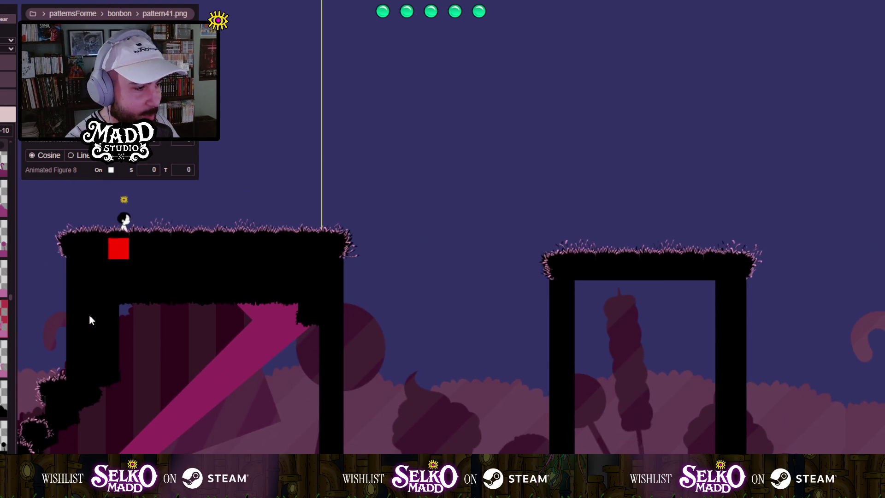
# Review the starting ground and pillared black platform, zooming out to the full camera frame.
pyautogui.moveTo(89, 290); pyautogui.dragTo(198, 417)
pyautogui.scroll(3, 243, 401)
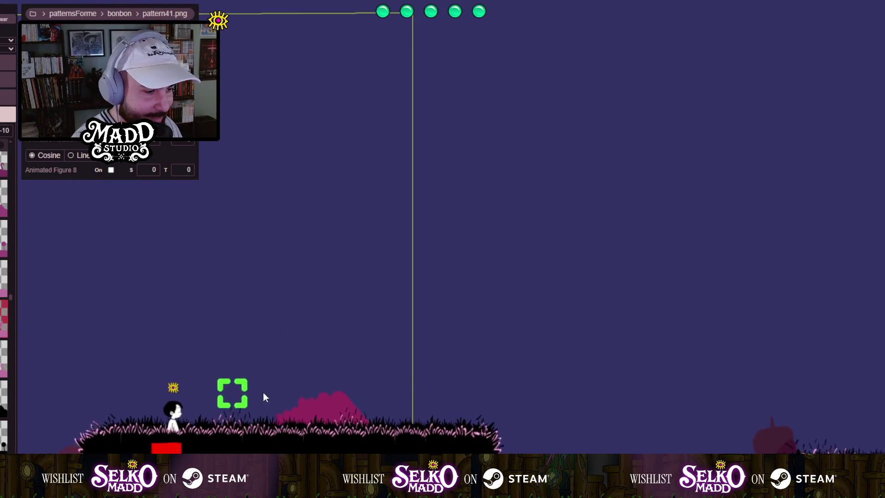
pyautogui.moveTo(262, 395); pyautogui.dragTo(375, 412)
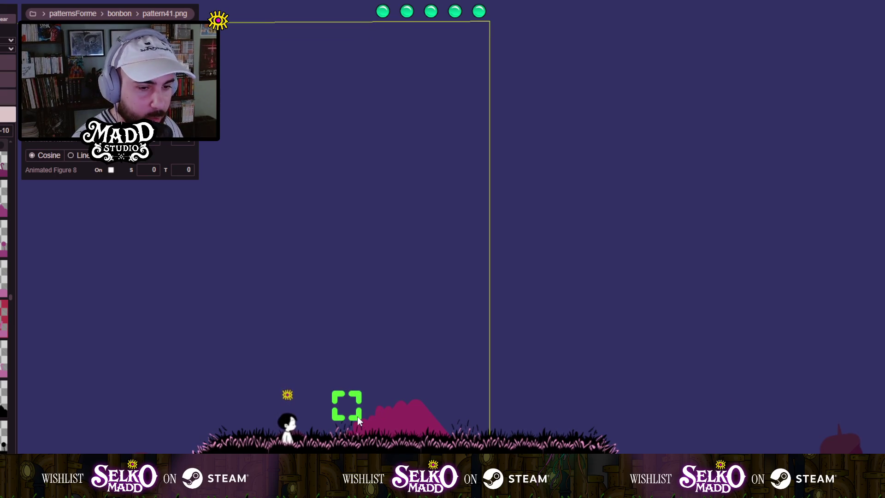
pyautogui.scroll(-2, 358, 419)
pyautogui.moveTo(344, 407)
pyautogui.mouseDown()
pyautogui.moveTo(297, 356)
pyautogui.moveTo(121, 227)
pyautogui.moveTo(373, 254)
pyautogui.mouseUp()
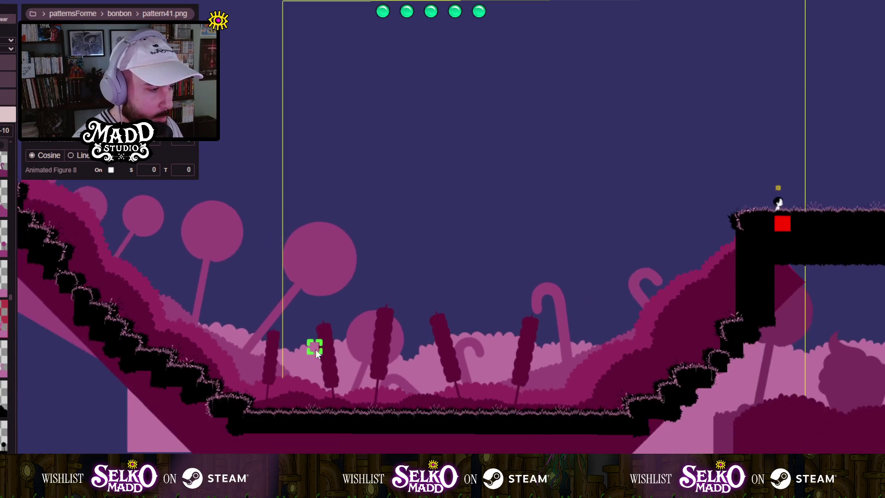
pyautogui.scroll(-1, 436, 320)
pyautogui.moveTo(436, 319)
pyautogui.mouseDown()
pyautogui.moveTo(352, 409)
pyautogui.moveTo(371, 426)
pyautogui.mouseUp()
pyautogui.scroll(2, 264, 443)
# Move to the empty area below the level and draw a new light pink pattern56 hill block.
pyautogui.moveTo(264, 443)
pyautogui.mouseDown()
pyautogui.moveTo(416, 249)
pyautogui.moveTo(189, 222)
pyautogui.mouseUp()
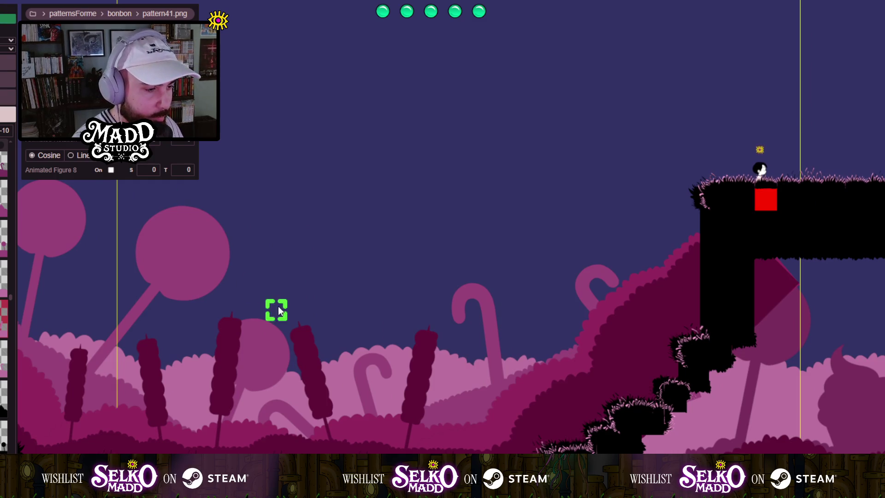
pyautogui.moveTo(255, 333)
pyautogui.mouseDown()
pyautogui.moveTo(421, 336)
pyautogui.moveTo(352, 416)
pyautogui.moveTo(308, 380)
pyautogui.moveTo(239, 349)
pyautogui.moveTo(416, 374)
pyautogui.moveTo(552, 331)
pyautogui.moveTo(237, 329)
pyautogui.moveTo(498, 322)
pyautogui.moveTo(74, 310)
pyautogui.moveTo(374, 336)
pyautogui.moveTo(134, 302)
pyautogui.moveTo(391, 324)
pyautogui.moveTo(505, 352)
pyautogui.moveTo(485, 333)
pyautogui.moveTo(371, 370)
pyautogui.moveTo(75, 364)
pyautogui.mouseUp()
pyautogui.moveTo(322, 358)
pyautogui.mouseDown()
pyautogui.moveTo(287, 361)
pyautogui.moveTo(184, 332)
pyautogui.moveTo(104, 272)
pyautogui.mouseUp()
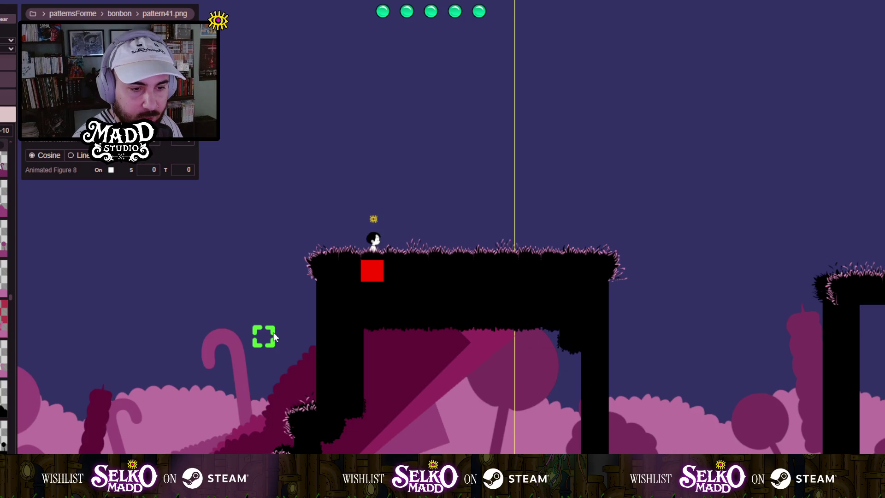
pyautogui.moveTo(292, 339)
pyautogui.mouseDown()
pyautogui.moveTo(463, 345)
pyautogui.moveTo(563, 325)
pyautogui.moveTo(612, 259)
pyautogui.moveTo(804, 300)
pyautogui.moveTo(369, 306)
pyautogui.moveTo(358, 298)
pyautogui.mouseUp()
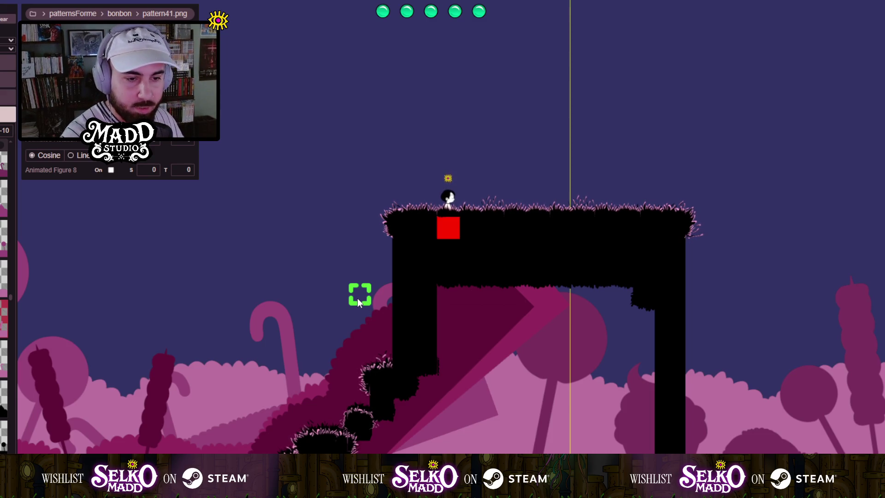
pyautogui.moveTo(358, 297)
pyautogui.mouseDown()
pyautogui.moveTo(618, 339)
pyautogui.moveTo(647, 334)
pyautogui.moveTo(133, 286)
pyautogui.moveTo(18, 249)
pyautogui.mouseUp()
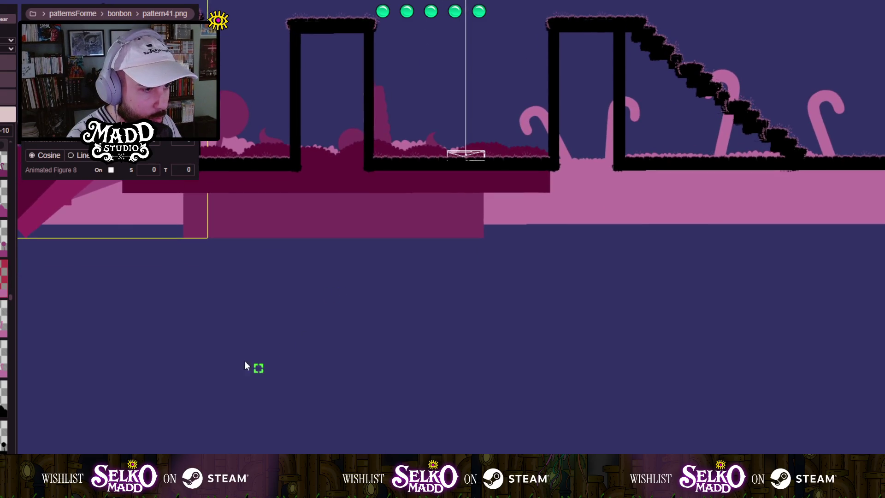
pyautogui.moveTo(193, 280)
pyautogui.mouseDown()
pyautogui.moveTo(286, 284)
pyautogui.moveTo(283, 382)
pyautogui.moveTo(312, 397)
pyautogui.mouseUp()
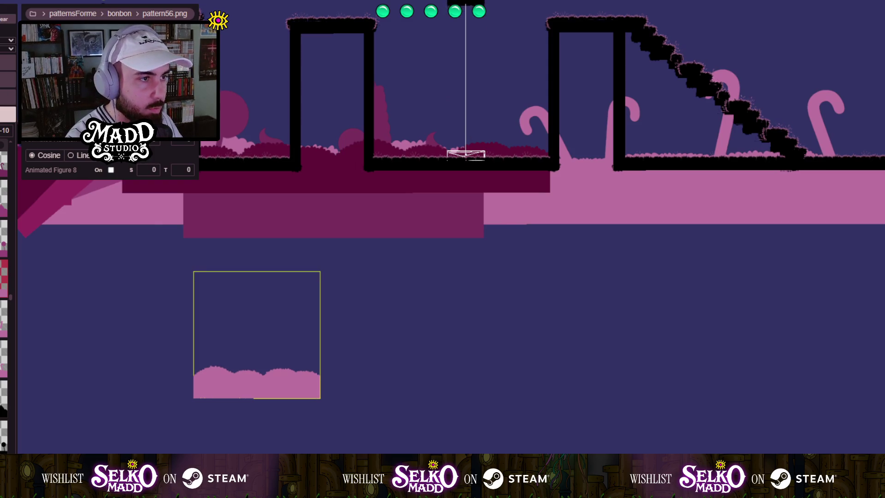
# Move the pattern56 hill block up behind the level, then draw a darker pattern51 block and raise it too.
pyautogui.scroll(3, 279, 307)
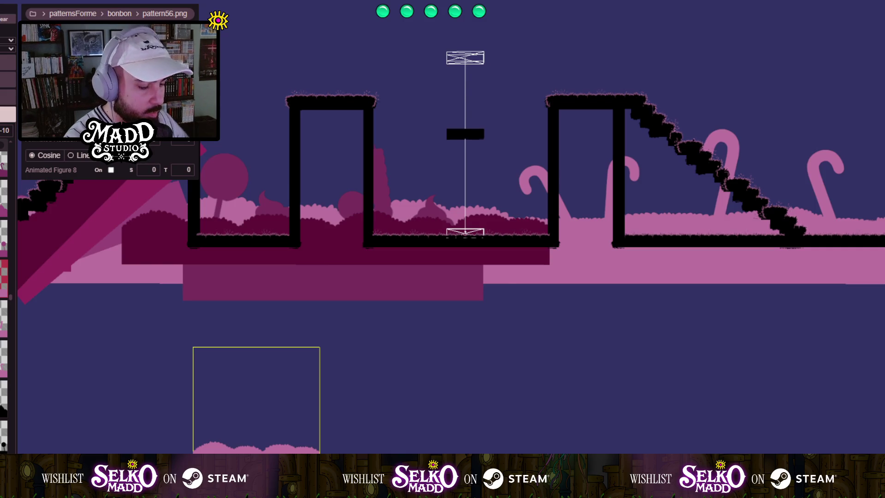
pyautogui.moveTo(254, 361)
pyautogui.mouseDown()
pyautogui.moveTo(266, 357)
pyautogui.moveTo(230, 192)
pyautogui.moveTo(245, 116)
pyautogui.mouseUp()
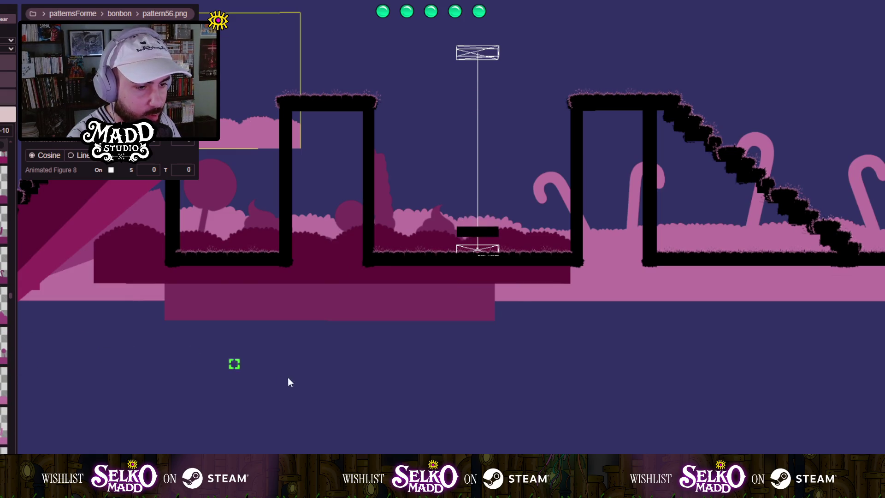
pyautogui.moveTo(288, 381); pyautogui.dragTo(317, 296)
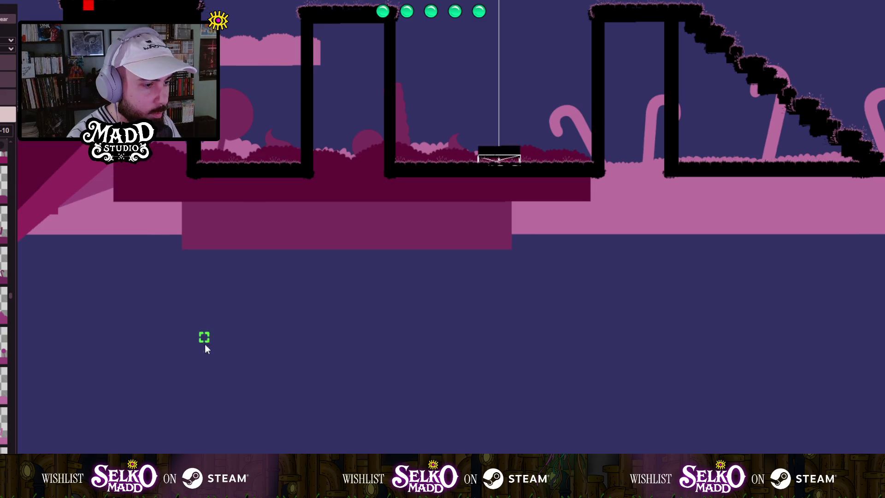
pyautogui.moveTo(182, 311)
pyautogui.mouseDown()
pyautogui.moveTo(257, 325)
pyautogui.moveTo(288, 361)
pyautogui.moveTo(316, 360)
pyautogui.moveTo(319, 449)
pyautogui.mouseUp()
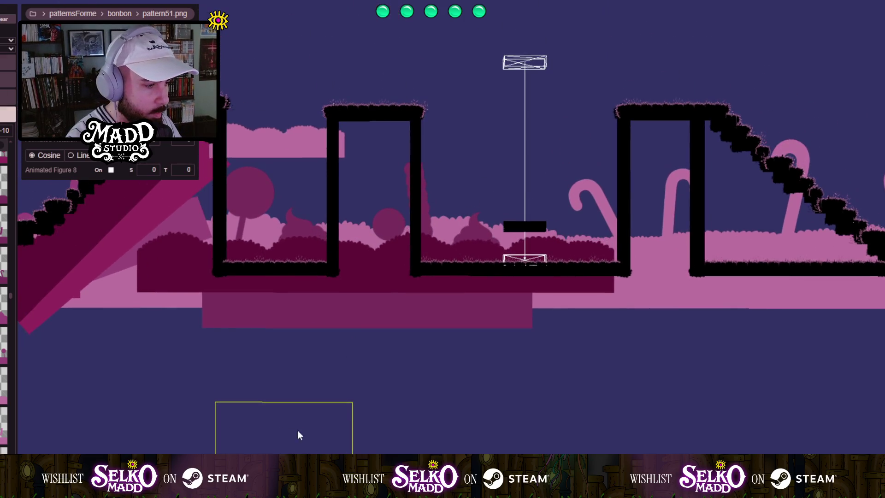
pyautogui.moveTo(296, 432)
pyautogui.mouseDown()
pyautogui.moveTo(277, 104)
pyautogui.moveTo(302, 95)
pyautogui.moveTo(293, 93)
pyautogui.mouseUp()
# Draw a new pattern46 pink candy-hill sprite below the level and drag it up behind the first black arch.
pyautogui.scroll(3, 244, 96)
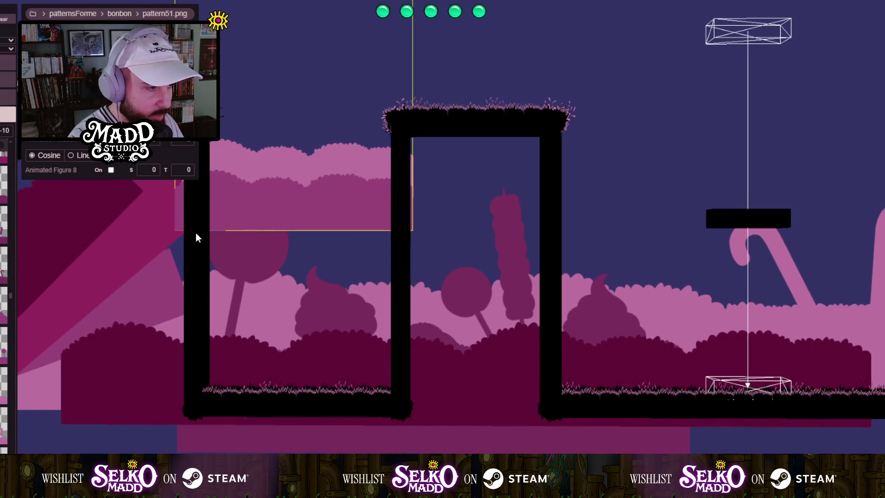
pyautogui.scroll(-2, 372, 355)
pyautogui.moveTo(496, 428); pyautogui.dragTo(322, 295)
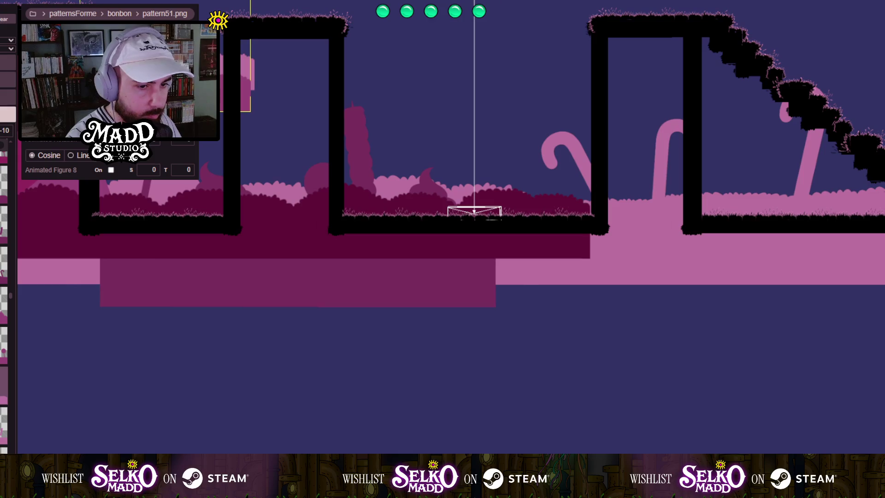
pyautogui.scroll(-3, 2, 321)
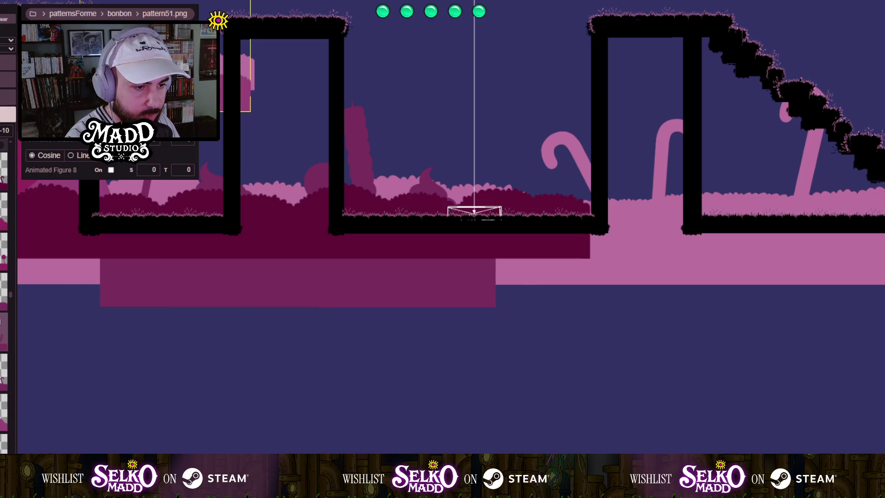
pyautogui.scroll(-1, 249, 333)
pyautogui.moveTo(249, 333); pyautogui.dragTo(296, 236)
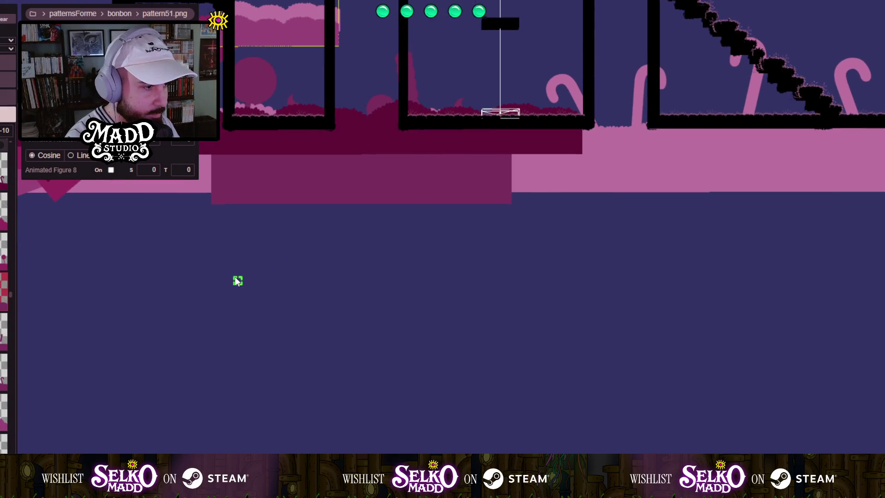
pyautogui.moveTo(221, 271)
pyautogui.mouseDown()
pyautogui.moveTo(362, 362)
pyautogui.moveTo(360, 350)
pyautogui.moveTo(332, 350)
pyautogui.moveTo(343, 363)
pyautogui.moveTo(341, 392)
pyautogui.mouseUp()
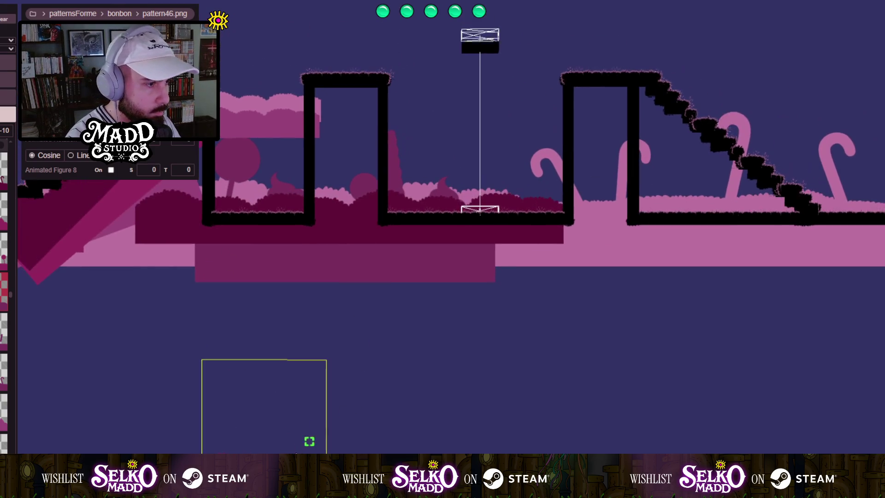
pyautogui.moveTo(258, 456)
pyautogui.mouseDown()
pyautogui.moveTo(283, 129)
pyautogui.moveTo(275, 125)
pyautogui.mouseUp()
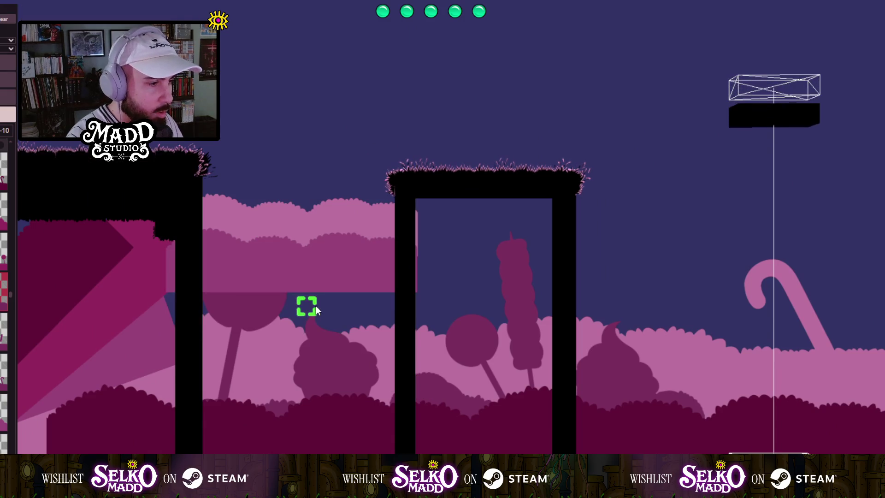
pyautogui.click(345, 264)
pyautogui.moveTo(344, 264)
pyautogui.mouseDown()
pyautogui.moveTo(348, 228)
pyautogui.moveTo(272, 267)
pyautogui.mouseUp()
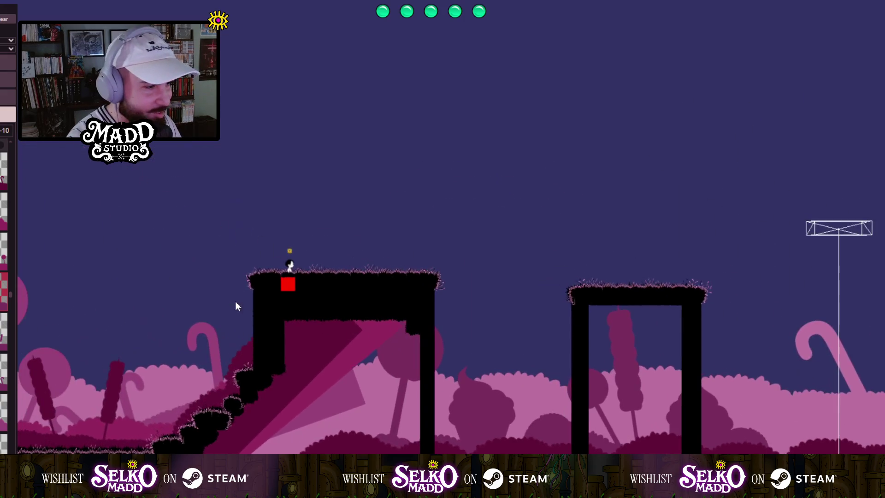
# Pan across the lollipop scenery to the character's black platform and play-test the level.
pyautogui.moveTo(238, 316); pyautogui.dragTo(322, 356)
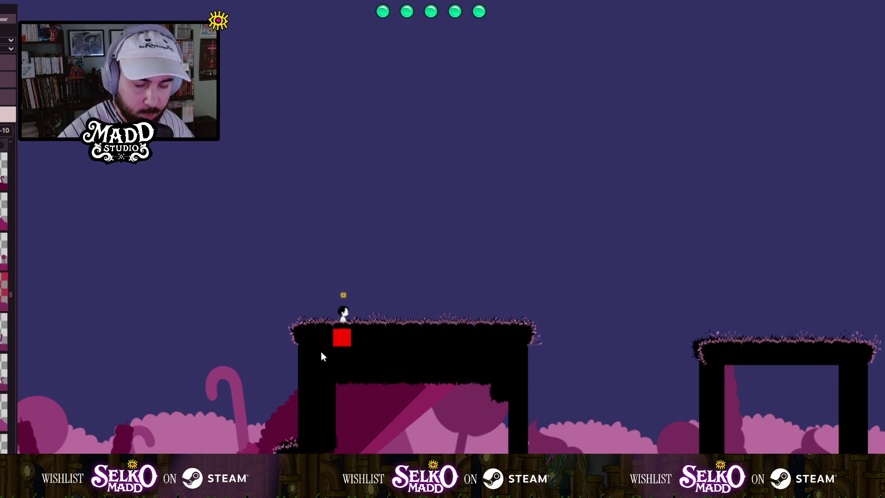
pyautogui.moveTo(273, 369); pyautogui.dragTo(537, 299)
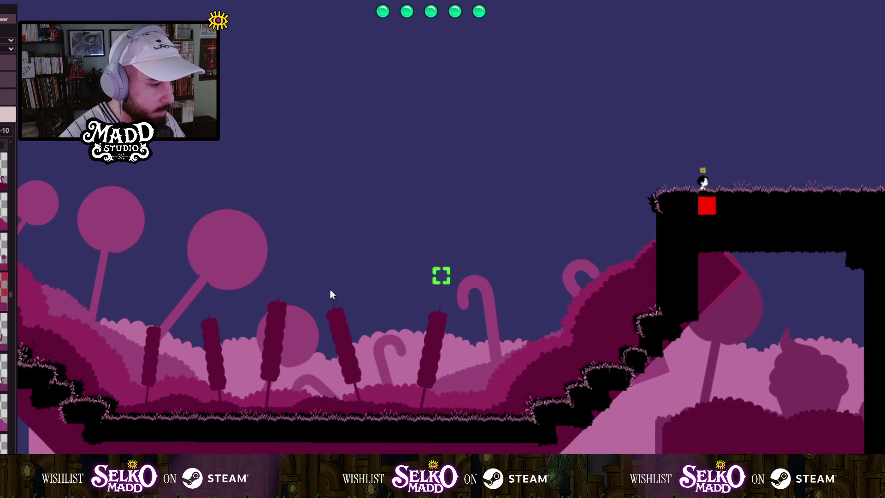
pyautogui.scroll(-1, 139, 342)
pyautogui.scroll(2, 129, 367)
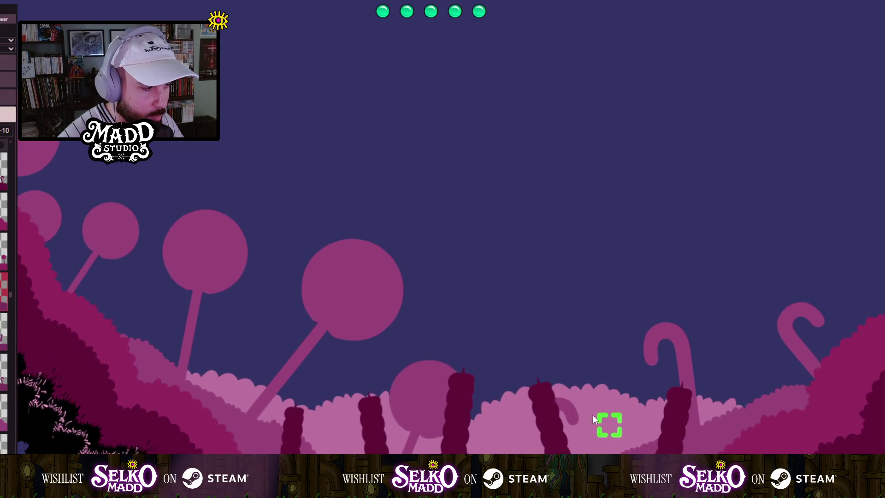
pyautogui.moveTo(608, 422); pyautogui.dragTo(373, 377)
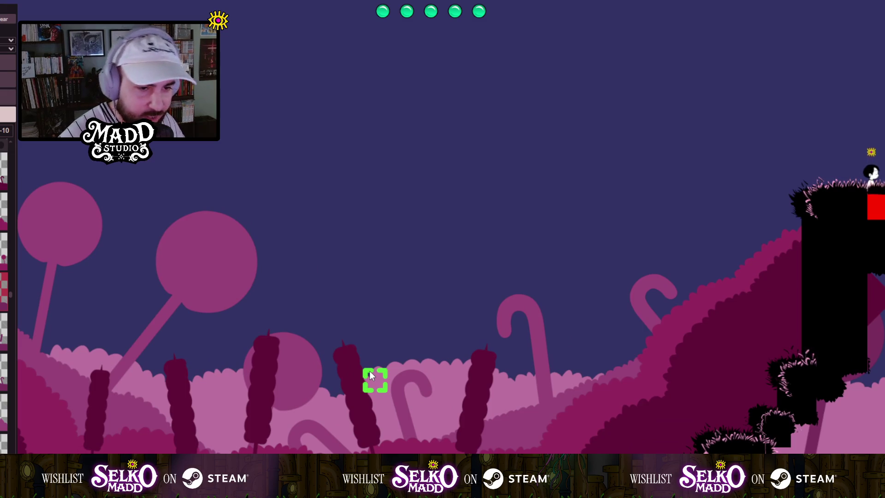
pyautogui.scroll(-2, 370, 372)
pyautogui.scroll(2, 244, 377)
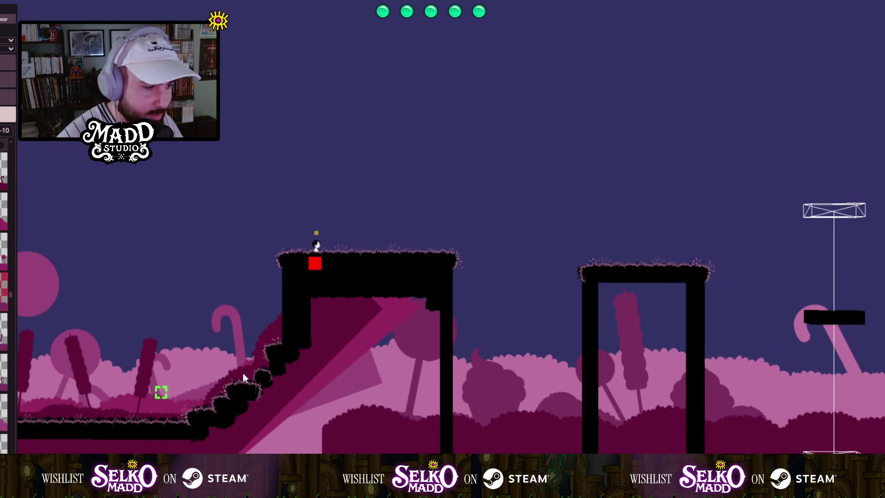
pyautogui.press('Tab')
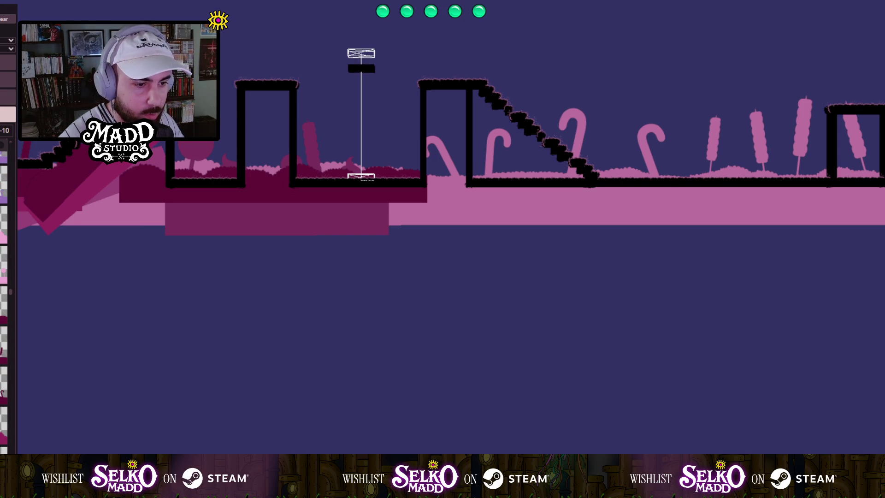
# Create a pattern31 light-pink slope sprite, enlarge and angle it, and move it up into the level.
pyautogui.click(110, 273)
pyautogui.moveTo(157, 295)
pyautogui.mouseDown()
pyautogui.moveTo(208, 275)
pyautogui.moveTo(253, 427)
pyautogui.moveTo(275, 442)
pyautogui.moveTo(319, 444)
pyautogui.moveTo(316, 467)
pyautogui.moveTo(240, 488)
pyautogui.mouseUp()
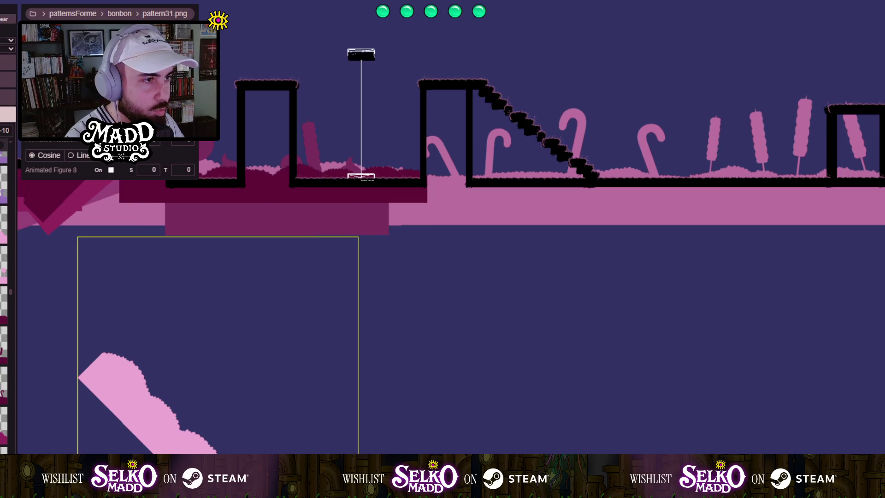
pyautogui.moveTo(239, 489); pyautogui.dragTo(232, 491)
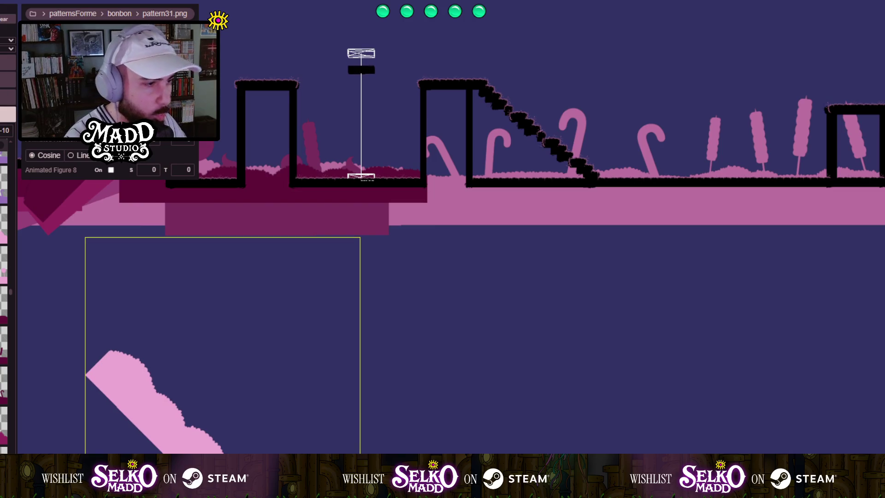
pyautogui.moveTo(291, 310); pyautogui.dragTo(302, 417)
pyautogui.moveTo(182, 422)
pyautogui.mouseDown()
pyautogui.moveTo(184, 209)
pyautogui.moveTo(220, 200)
pyautogui.mouseUp()
pyautogui.scroll(1, 220, 200)
pyautogui.scroll(4, 214, 187)
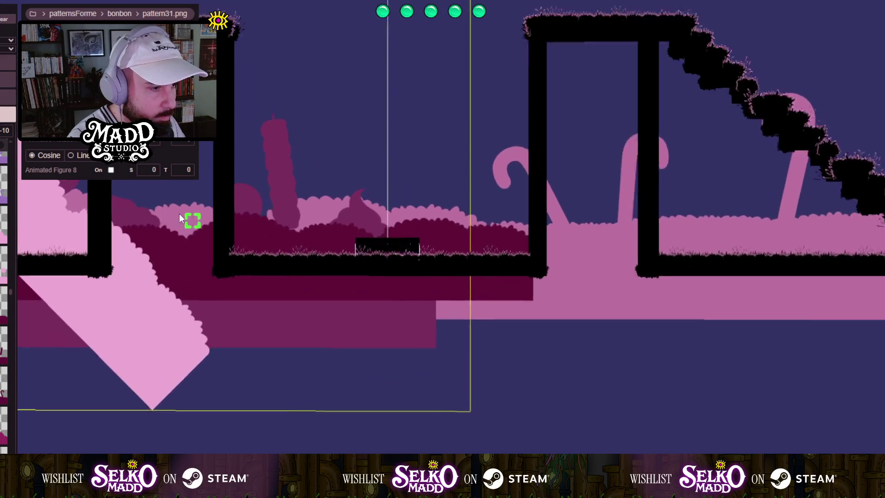
# Draw a new pattern36 dark-magenta slope frame in the empty space below the level.
pyautogui.moveTo(129, 360)
pyautogui.mouseDown()
pyautogui.moveTo(61, 296)
pyautogui.moveTo(46, 249)
pyautogui.moveTo(60, 206)
pyautogui.mouseUp()
pyautogui.scroll(-5, 267, 272)
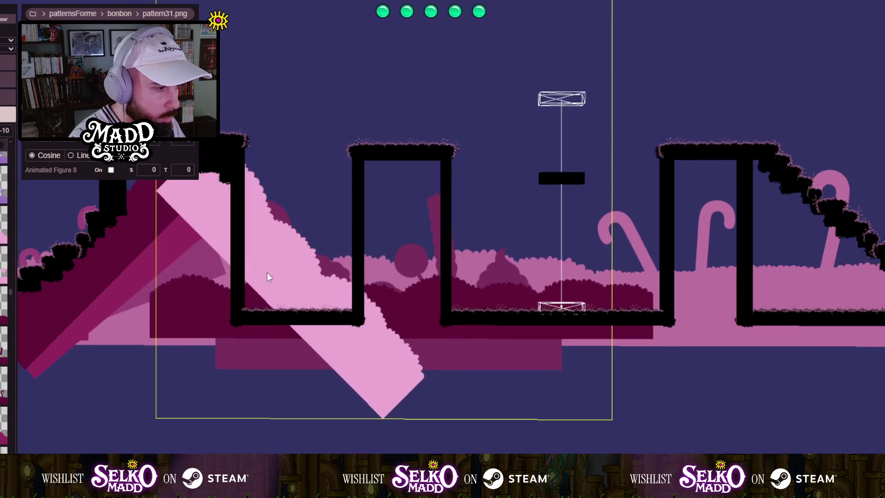
pyautogui.scroll(3, 175, 381)
pyautogui.scroll(-2, 214, 201)
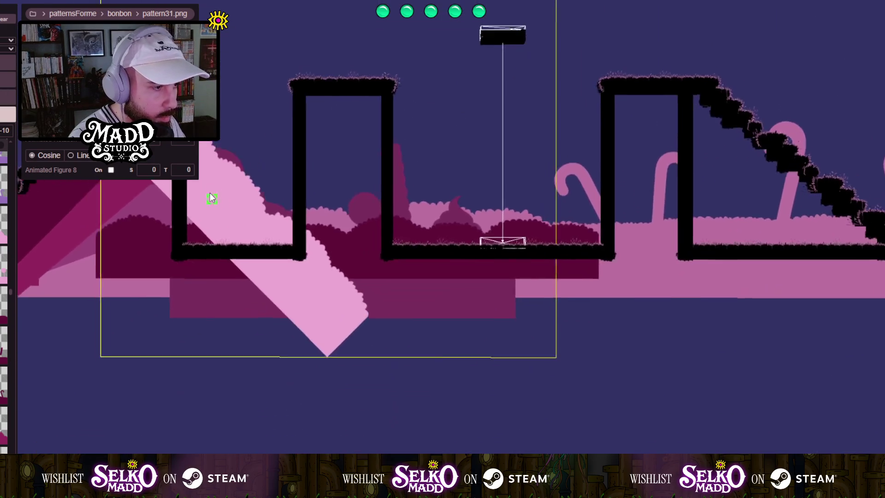
pyautogui.moveTo(156, 367); pyautogui.dragTo(179, 303)
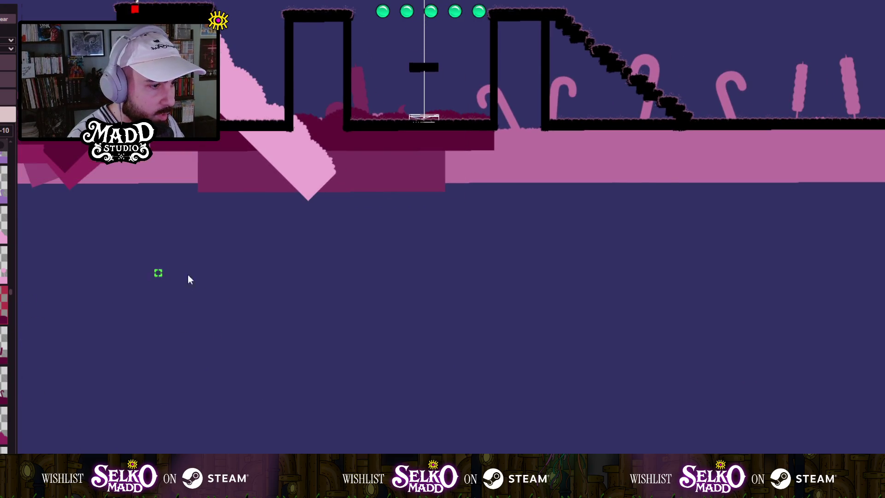
pyautogui.moveTo(162, 253)
pyautogui.mouseDown()
pyautogui.moveTo(340, 400)
pyautogui.moveTo(307, 406)
pyautogui.mouseUp()
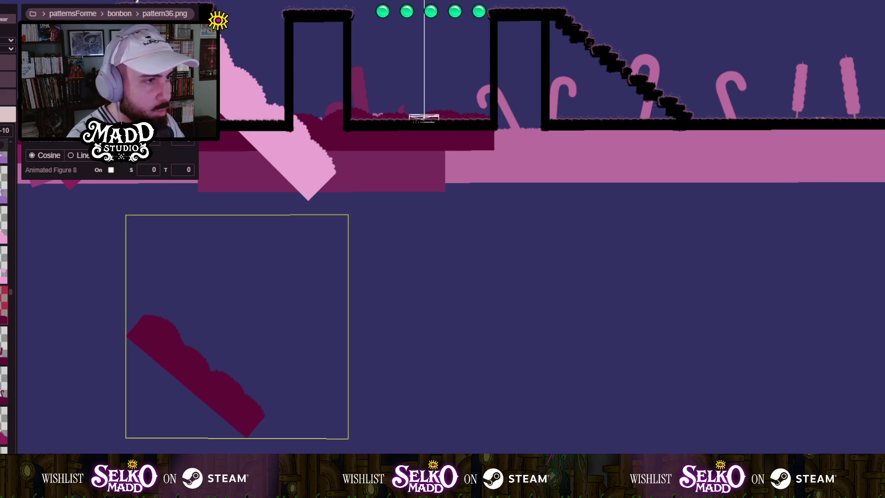
# Move the dark-magenta pattern36 slope up beside the light-pink slope and inspect the hill layering.
pyautogui.moveTo(207, 354)
pyautogui.mouseDown()
pyautogui.moveTo(241, 217)
pyautogui.moveTo(231, 107)
pyautogui.moveTo(240, 99)
pyautogui.moveTo(231, 145)
pyautogui.mouseUp()
pyautogui.scroll(5, 231, 145)
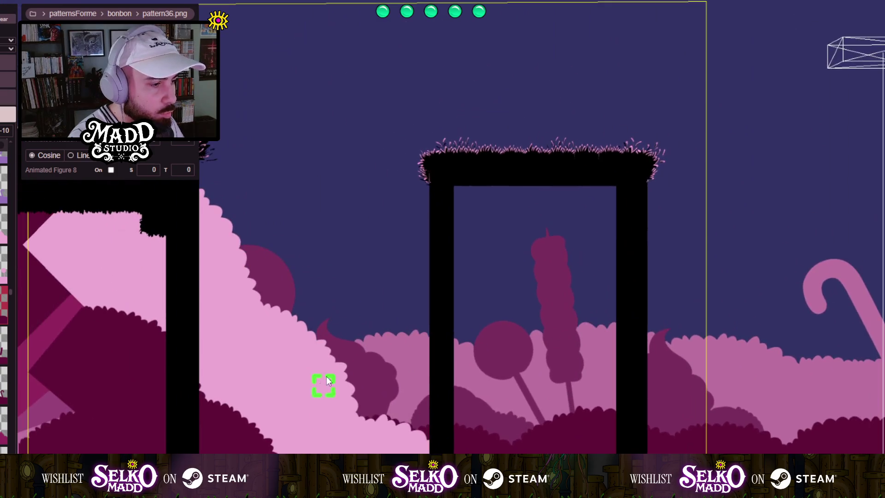
pyautogui.moveTo(326, 380); pyautogui.dragTo(276, 245)
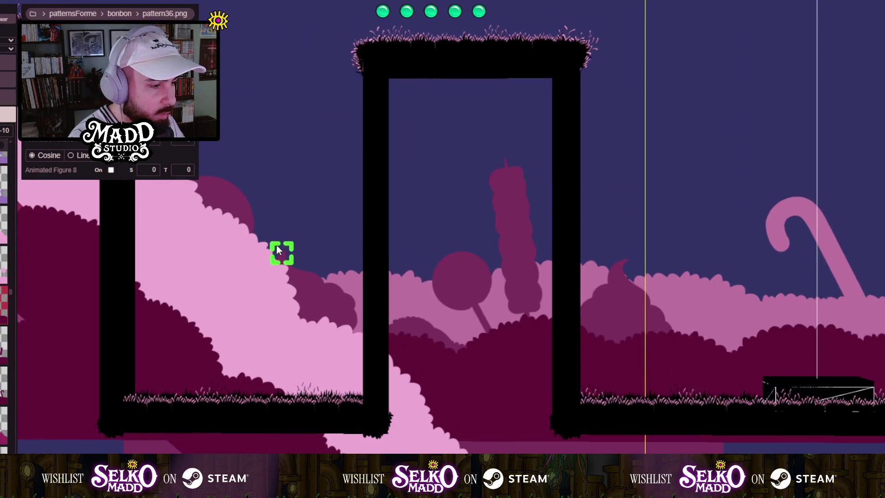
pyautogui.moveTo(179, 372)
pyautogui.mouseDown()
pyautogui.moveTo(264, 449)
pyautogui.moveTo(184, 426)
pyautogui.moveTo(326, 437)
pyautogui.moveTo(245, 449)
pyautogui.moveTo(298, 364)
pyautogui.moveTo(280, 335)
pyautogui.moveTo(367, 369)
pyautogui.mouseUp()
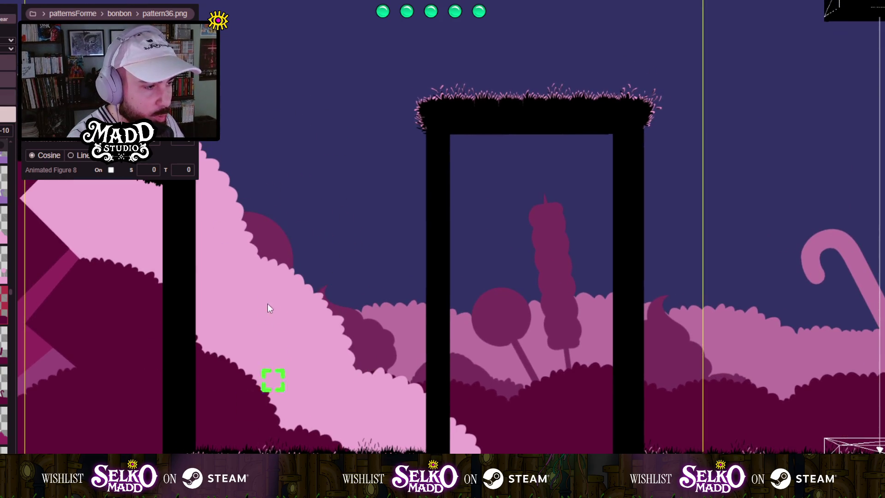
pyautogui.scroll(-3, 220, 324)
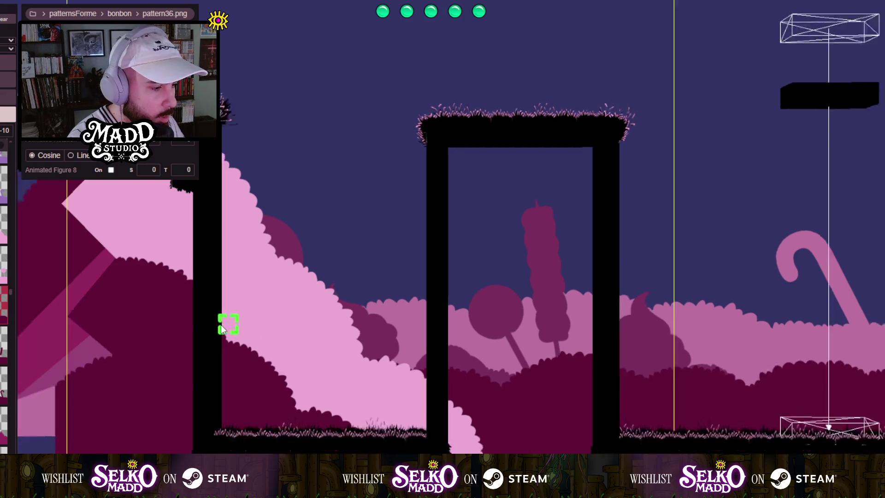
pyautogui.moveTo(369, 278); pyautogui.dragTo(285, 326)
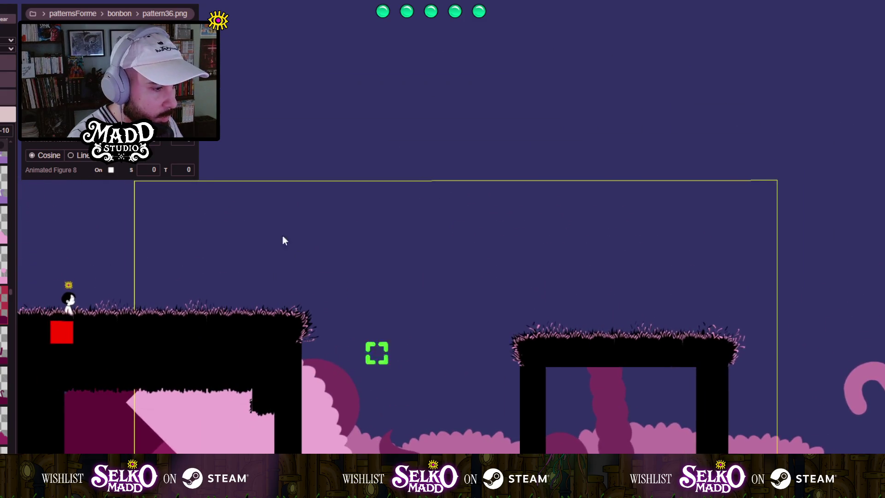
pyautogui.moveTo(285, 240)
pyautogui.mouseDown()
pyautogui.moveTo(356, 435)
pyautogui.moveTo(324, 94)
pyautogui.moveTo(164, 332)
pyautogui.moveTo(243, 378)
pyautogui.moveTo(273, 328)
pyautogui.moveTo(237, 290)
pyautogui.moveTo(288, 236)
pyautogui.mouseUp()
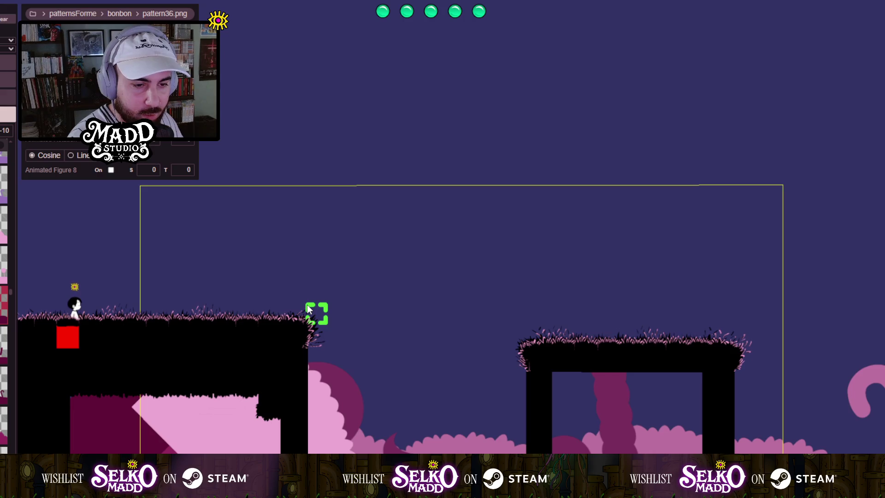
# Select the light-pink pattern31 slope piece behind the starting platform.
pyautogui.scroll(-2, 365, 410)
pyautogui.scroll(3, 247, 231)
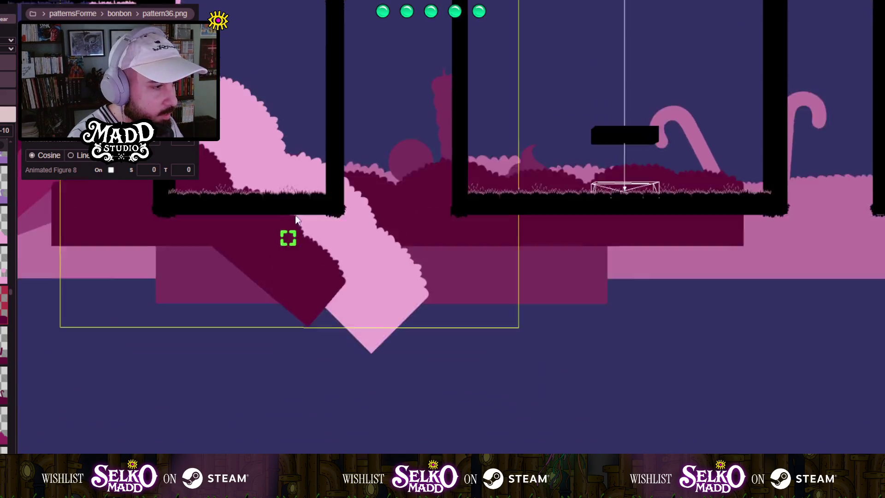
pyautogui.scroll(2, 296, 406)
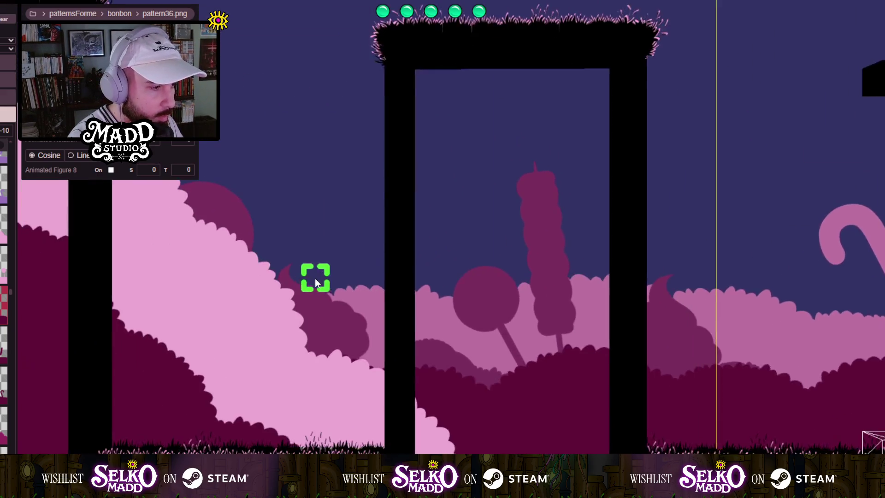
pyautogui.scroll(-1, 312, 288)
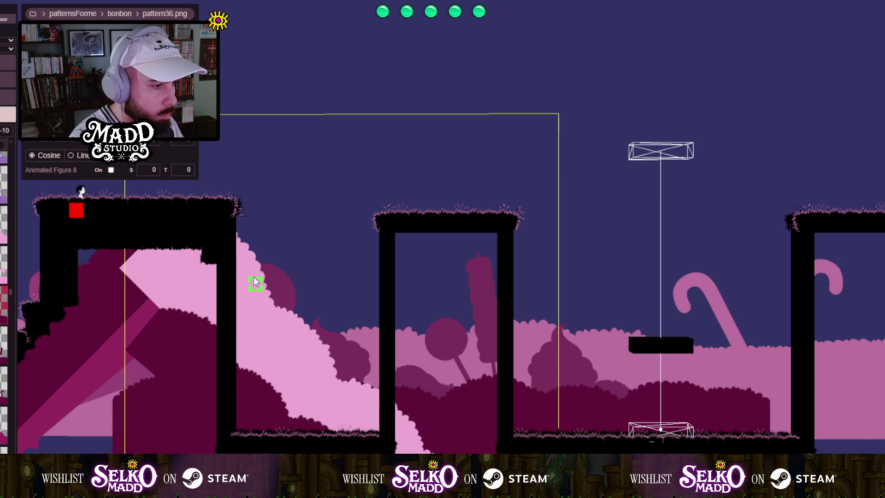
pyautogui.click(384, 250)
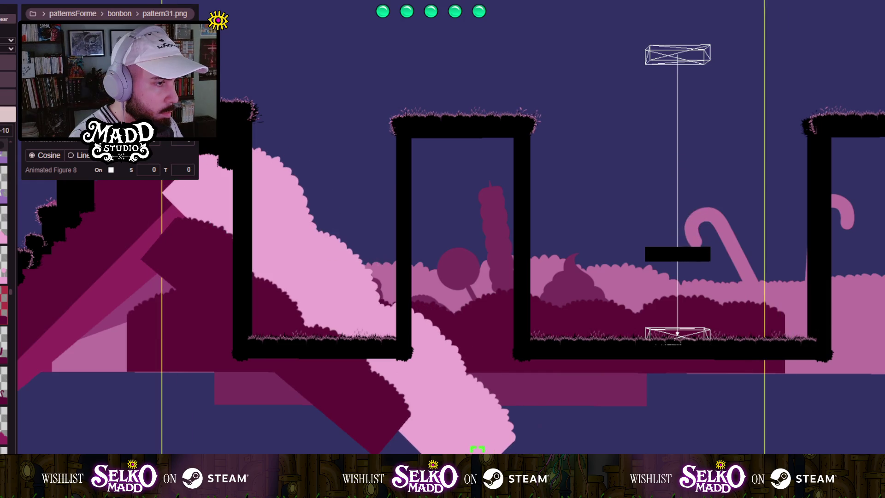
# Draw a large purple pattern26 strip, tilt it 45°, and move it up-left over the pink shapes.
pyautogui.scroll(3, 445, 444)
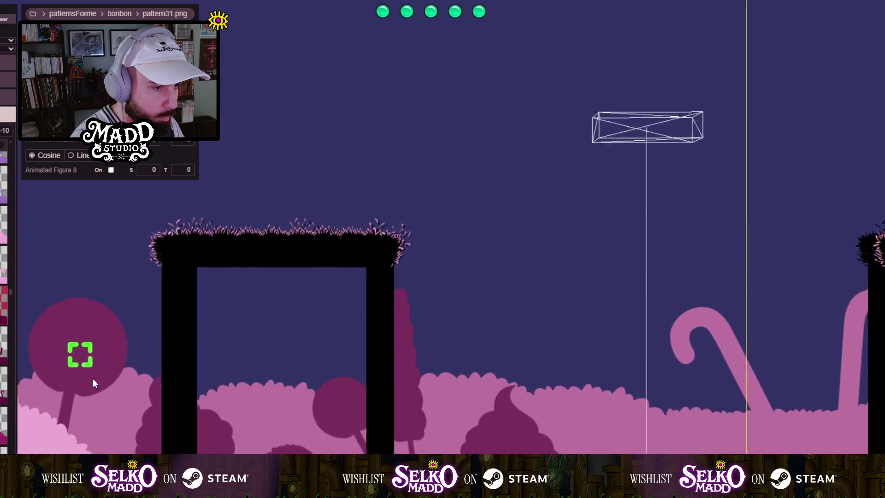
pyautogui.scroll(-5, 319, 315)
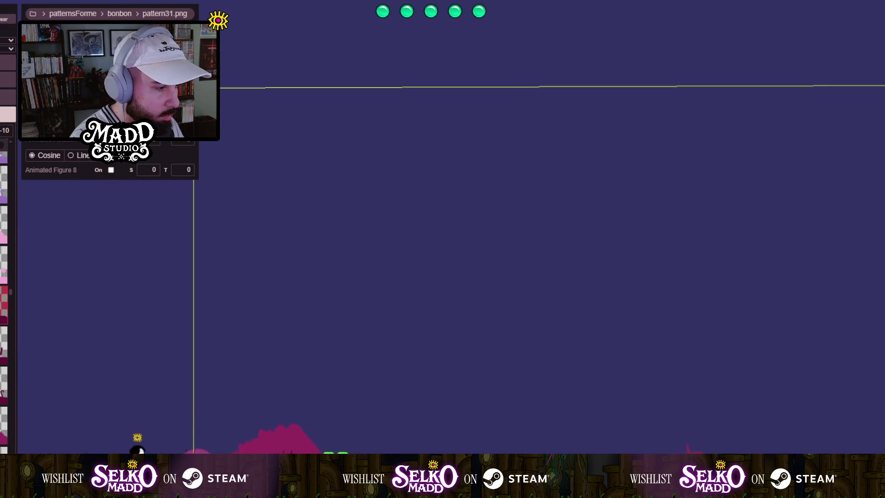
pyautogui.scroll(5, 321, 222)
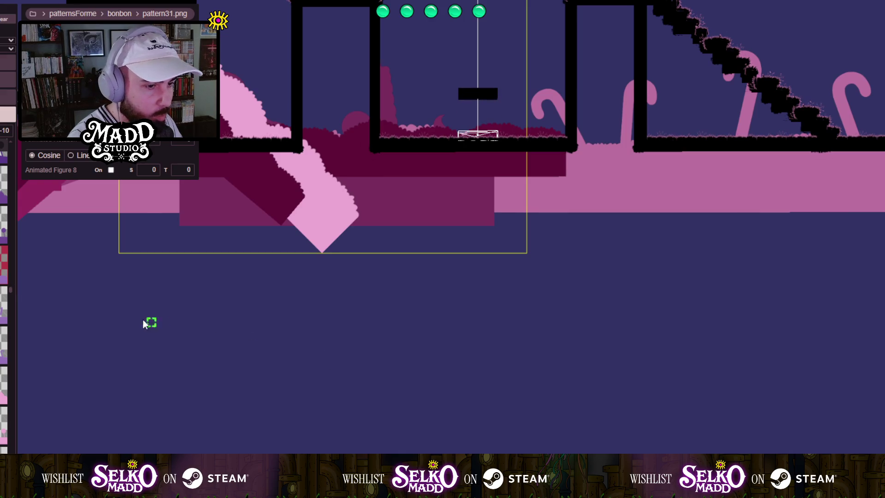
pyautogui.moveTo(171, 307)
pyautogui.mouseDown()
pyautogui.moveTo(433, 419)
pyautogui.moveTo(419, 454)
pyautogui.moveTo(405, 456)
pyautogui.mouseUp()
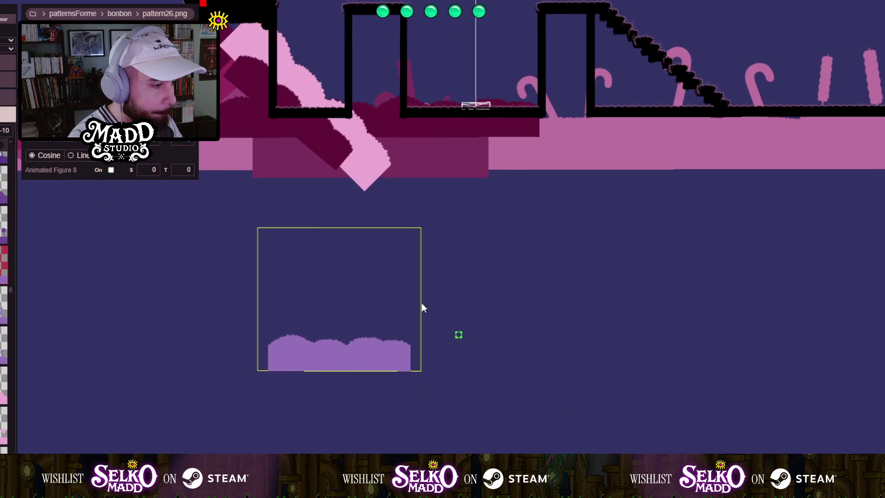
pyautogui.moveTo(421, 227); pyautogui.dragTo(448, 192)
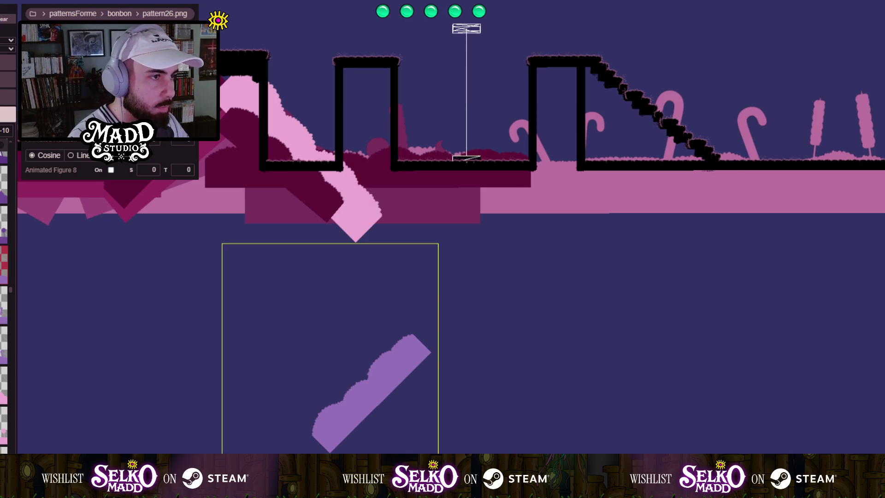
pyautogui.moveTo(370, 405)
pyautogui.mouseDown()
pyautogui.moveTo(295, 174)
pyautogui.moveTo(315, 162)
pyautogui.moveTo(323, 171)
pyautogui.moveTo(319, 154)
pyautogui.moveTo(341, 341)
pyautogui.mouseUp()
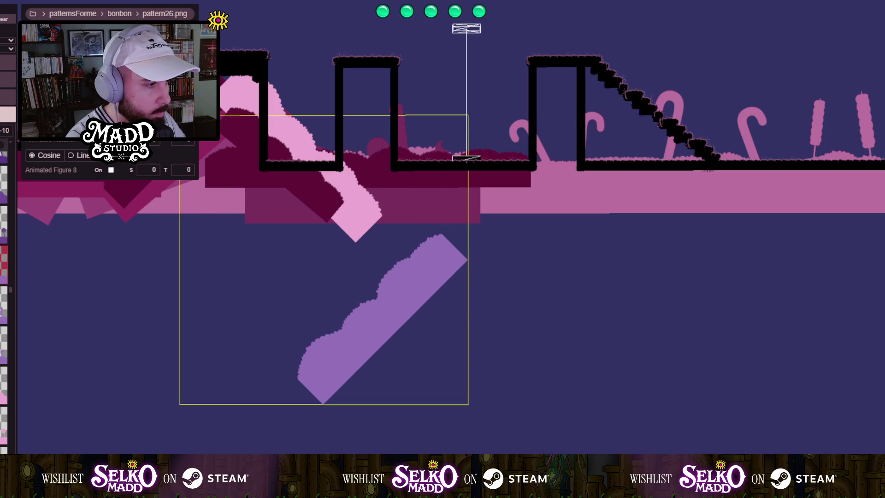
pyautogui.moveTo(389, 284)
pyautogui.mouseDown()
pyautogui.moveTo(330, 162)
pyautogui.moveTo(314, 145)
pyautogui.moveTo(346, 190)
pyautogui.moveTo(103, 298)
pyautogui.mouseUp()
# Review the purple strip around the spawn platform and whole level, then deselect it.
pyautogui.scroll(5, 103, 299)
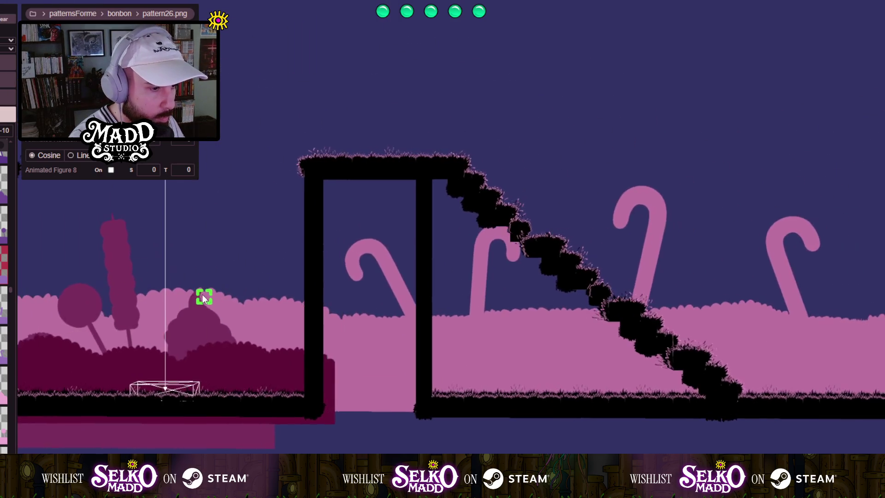
pyautogui.scroll(5, 286, 290)
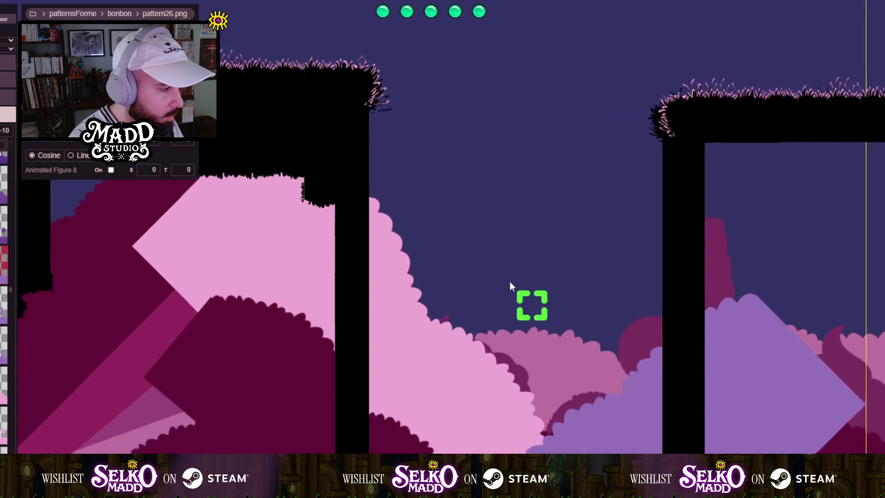
pyautogui.moveTo(510, 285)
pyautogui.mouseDown()
pyautogui.moveTo(347, 129)
pyautogui.moveTo(531, 269)
pyautogui.moveTo(442, 340)
pyautogui.moveTo(553, 302)
pyautogui.moveTo(326, 217)
pyautogui.moveTo(450, 213)
pyautogui.mouseUp()
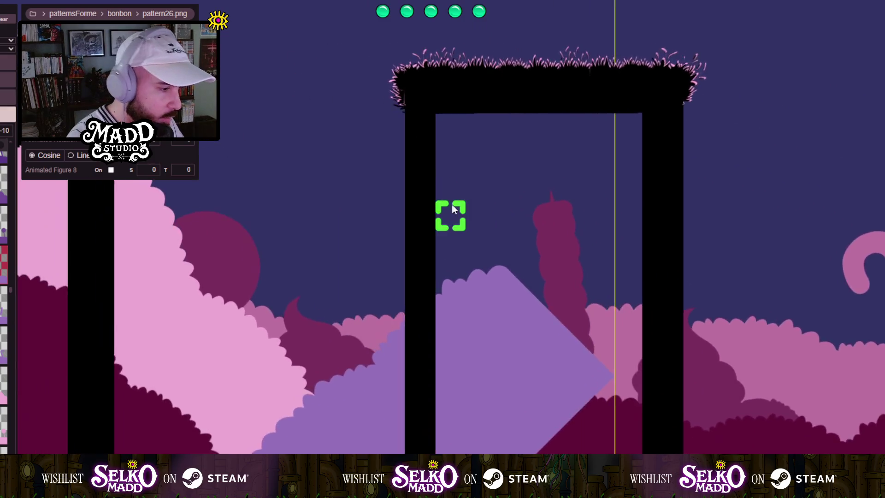
pyautogui.scroll(-5, 393, 281)
pyautogui.moveTo(392, 281)
pyautogui.mouseDown()
pyautogui.moveTo(256, 317)
pyautogui.moveTo(357, 374)
pyautogui.moveTo(211, 321)
pyautogui.moveTo(583, 334)
pyautogui.moveTo(384, 387)
pyautogui.moveTo(247, 378)
pyautogui.mouseUp()
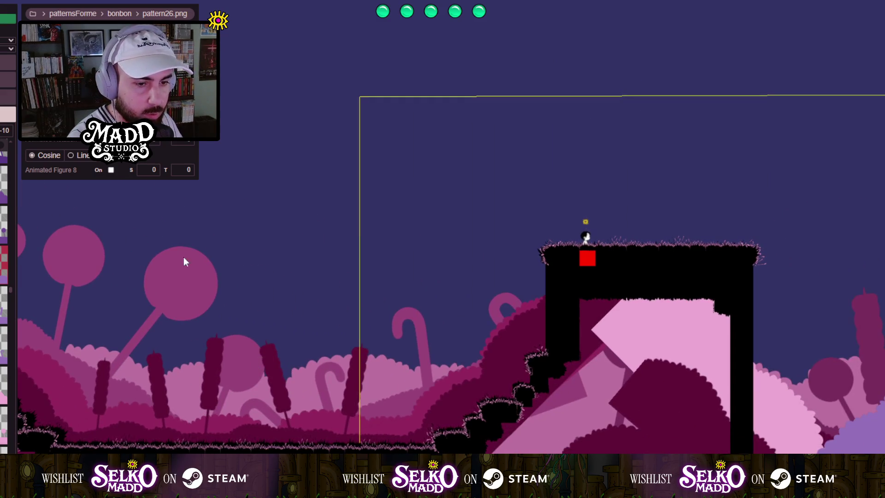
pyautogui.moveTo(185, 262)
pyautogui.mouseDown()
pyautogui.moveTo(220, 311)
pyautogui.moveTo(352, 310)
pyautogui.moveTo(151, 272)
pyautogui.moveTo(220, 311)
pyautogui.mouseUp()
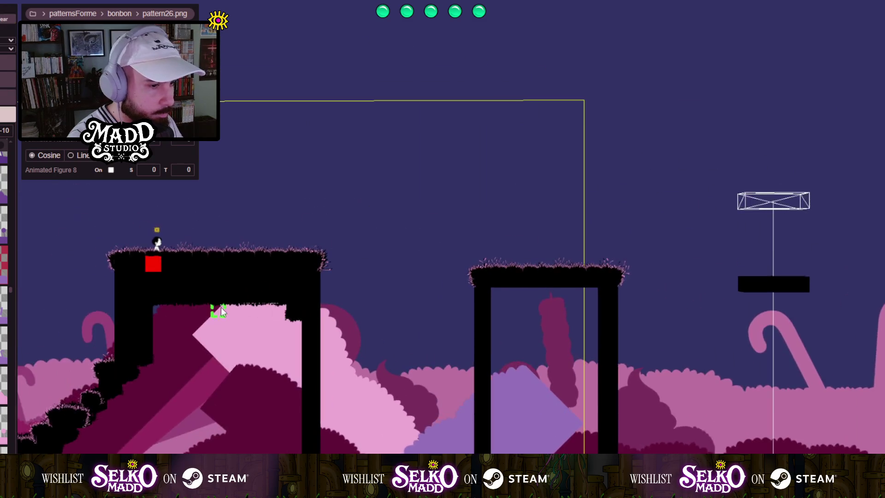
pyautogui.scroll(-5, 220, 307)
pyautogui.moveTo(352, 371); pyautogui.dragTo(255, 170)
pyautogui.scroll(-2, 377, 184)
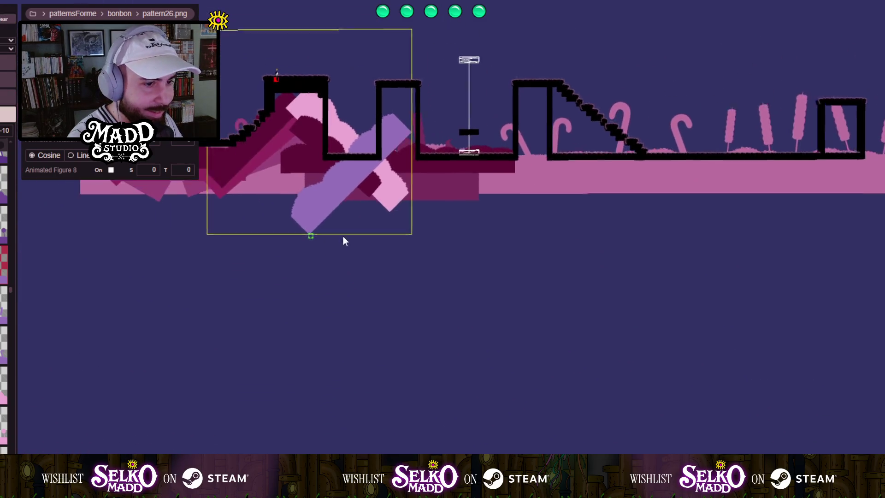
pyautogui.moveTo(345, 241); pyautogui.dragTo(379, 240)
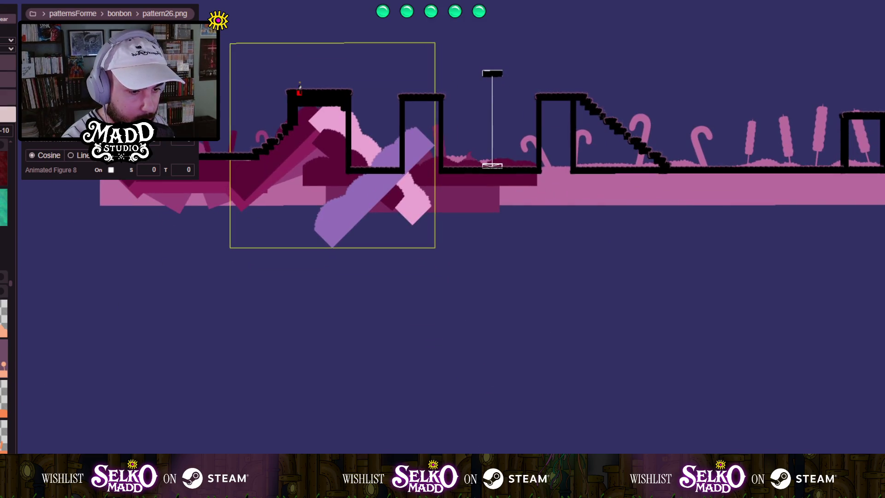
pyautogui.click(140, 236)
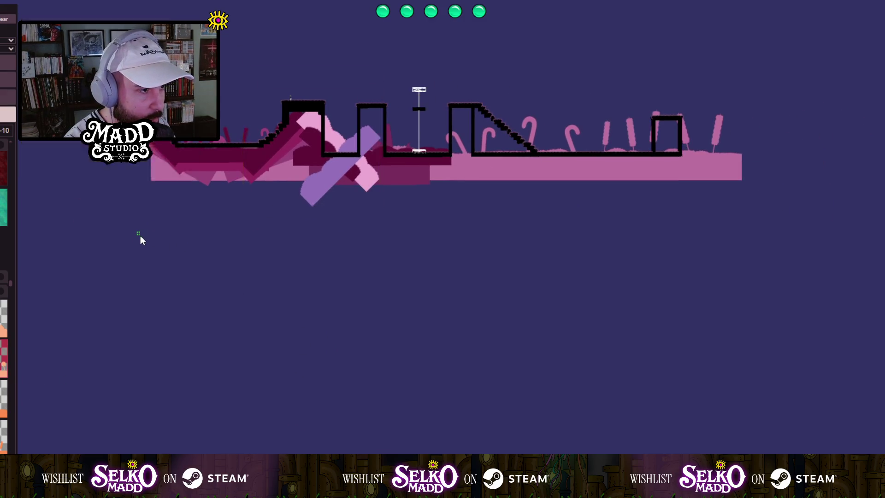
# Place the pattern04.png lollipop trees behind the level's left end and inspect them close up.
pyautogui.click(118, 241)
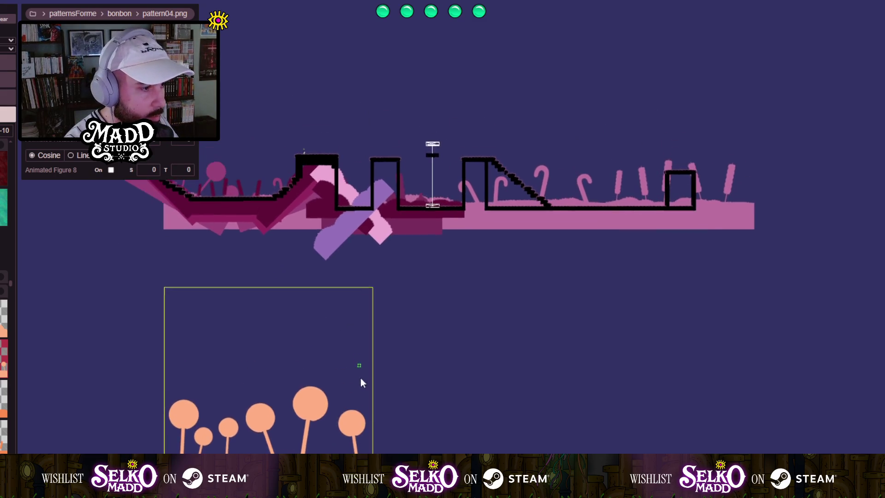
pyautogui.moveTo(272, 344)
pyautogui.mouseDown()
pyautogui.moveTo(272, 179)
pyautogui.moveTo(280, 183)
pyautogui.moveTo(304, 169)
pyautogui.mouseUp()
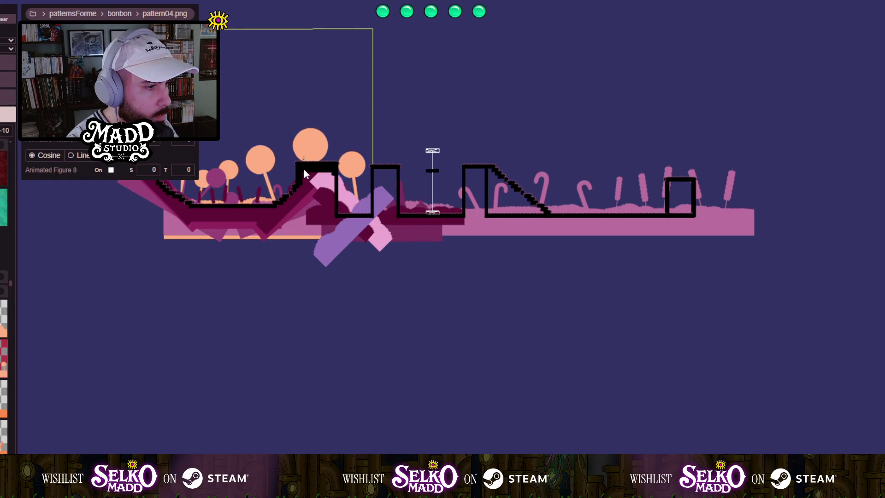
pyautogui.scroll(3, 195, 183)
pyautogui.scroll(-5, 199, 212)
pyautogui.moveTo(199, 212)
pyautogui.mouseDown()
pyautogui.moveTo(228, 358)
pyautogui.moveTo(422, 437)
pyautogui.moveTo(569, 388)
pyautogui.moveTo(474, 290)
pyautogui.moveTo(292, 250)
pyautogui.moveTo(192, 310)
pyautogui.moveTo(541, 334)
pyautogui.moveTo(488, 298)
pyautogui.moveTo(318, 322)
pyautogui.moveTo(208, 394)
pyautogui.moveTo(317, 311)
pyautogui.moveTo(306, 316)
pyautogui.moveTo(481, 355)
pyautogui.moveTo(571, 351)
pyautogui.moveTo(343, 366)
pyautogui.moveTo(372, 352)
pyautogui.moveTo(364, 332)
pyautogui.moveTo(448, 218)
pyautogui.moveTo(202, 357)
pyautogui.moveTo(248, 350)
pyautogui.moveTo(325, 415)
pyautogui.moveTo(489, 438)
pyautogui.moveTo(600, 402)
pyautogui.moveTo(715, 304)
pyautogui.moveTo(612, 295)
pyautogui.moveTo(269, 353)
pyautogui.moveTo(56, 373)
pyautogui.moveTo(41, 319)
pyautogui.moveTo(29, 333)
pyautogui.moveTo(200, 389)
pyautogui.moveTo(273, 373)
pyautogui.moveTo(724, 342)
pyautogui.mouseUp()
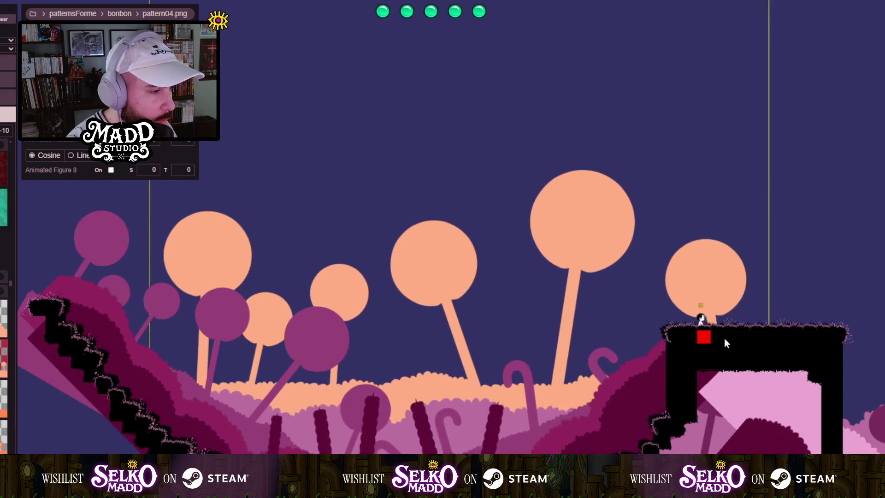
pyautogui.moveTo(411, 415)
pyautogui.mouseDown()
pyautogui.moveTo(443, 442)
pyautogui.moveTo(215, 303)
pyautogui.moveTo(143, 308)
pyautogui.moveTo(341, 303)
pyautogui.moveTo(293, 258)
pyautogui.moveTo(300, 308)
pyautogui.moveTo(139, 325)
pyautogui.moveTo(201, 330)
pyautogui.mouseUp()
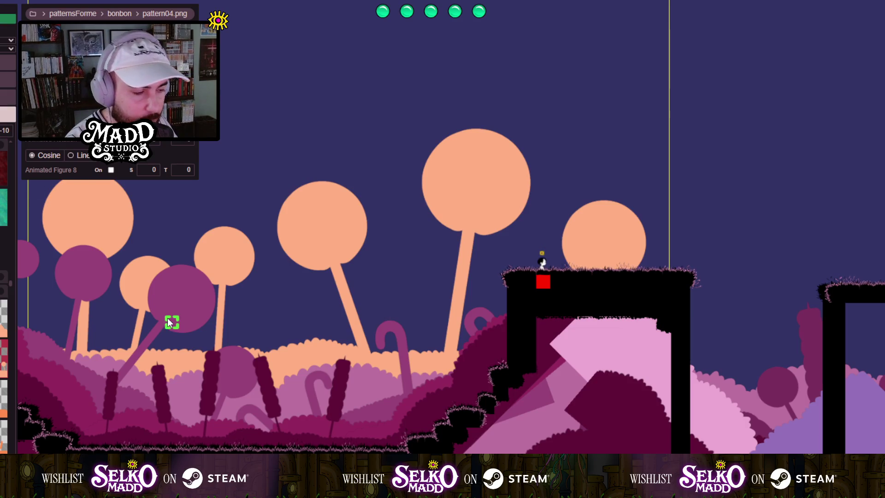
pyautogui.scroll(-5, 171, 321)
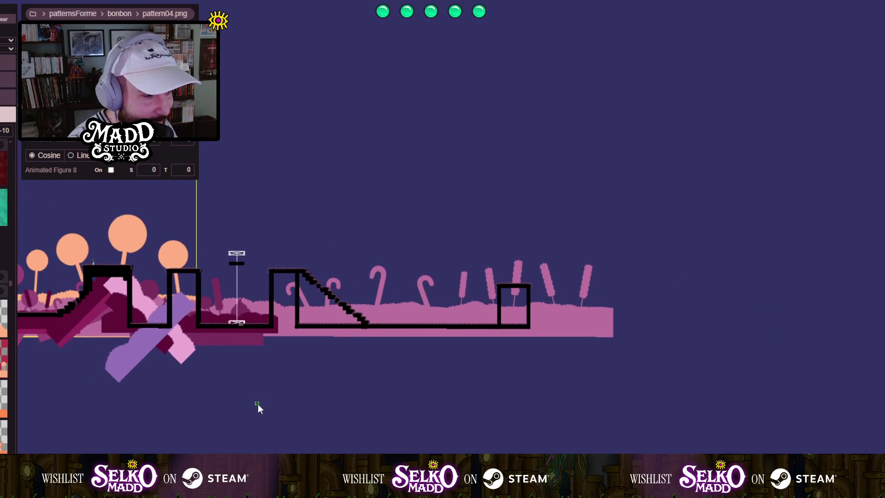
pyautogui.moveTo(258, 404); pyautogui.dragTo(182, 251)
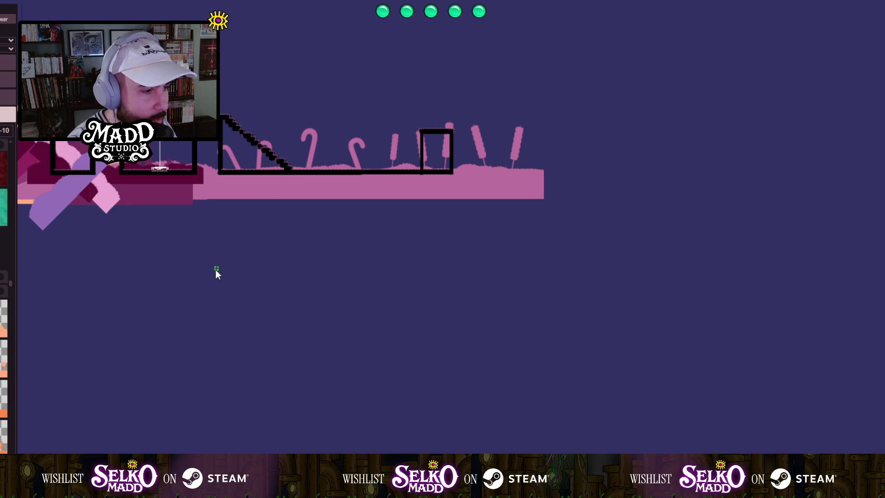
# Draw a pattern05.png candy-cane block, resize it, and extend its orange strip's right end.
pyautogui.moveTo(216, 266)
pyautogui.mouseDown()
pyautogui.moveTo(385, 411)
pyautogui.moveTo(485, 458)
pyautogui.moveTo(486, 482)
pyautogui.mouseUp()
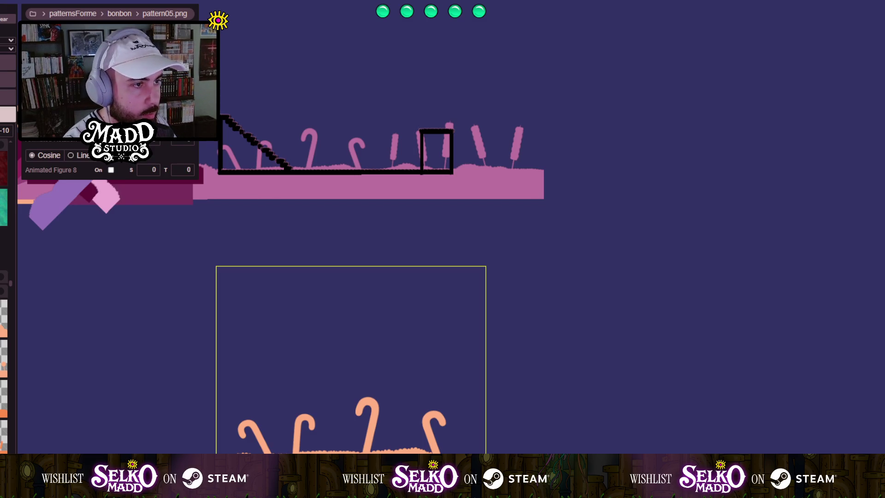
pyautogui.moveTo(485, 481); pyautogui.dragTo(483, 497)
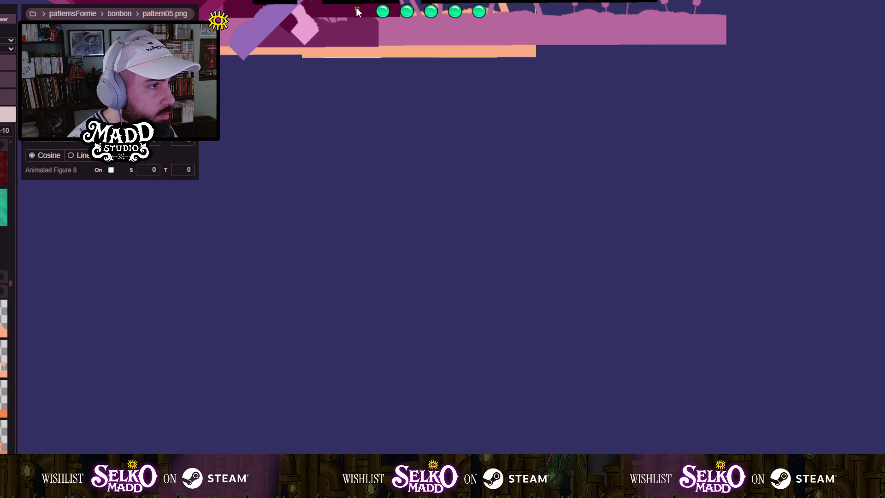
pyautogui.moveTo(361, 5); pyautogui.dragTo(364, 6)
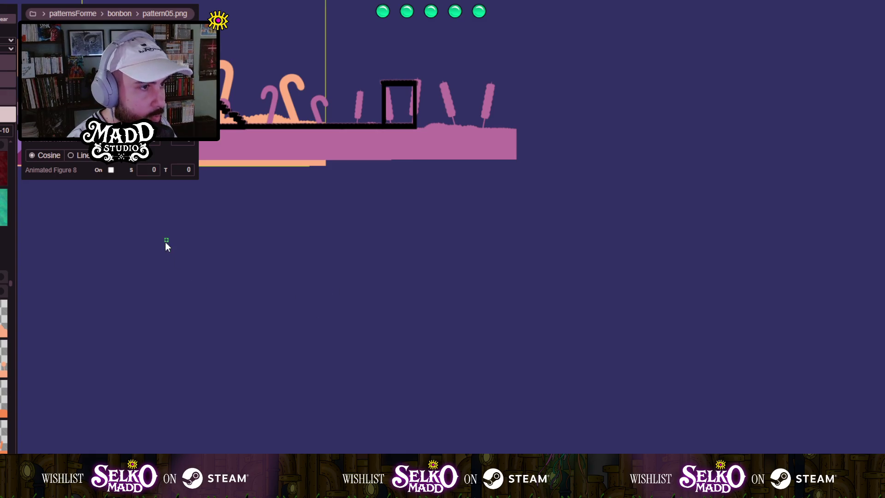
# Deselect the candy canes and add an enlarged pattern03.png cattail block.
pyautogui.click(259, 248)
pyautogui.click(259, 245)
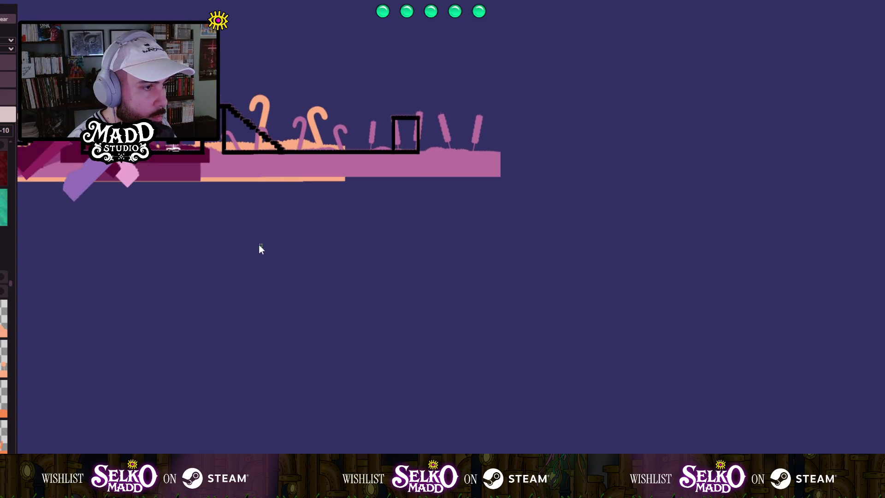
pyautogui.moveTo(455, 341)
pyautogui.mouseDown()
pyautogui.moveTo(462, 365)
pyautogui.moveTo(418, 317)
pyautogui.moveTo(431, 320)
pyautogui.moveTo(434, 340)
pyautogui.moveTo(438, 406)
pyautogui.moveTo(428, 403)
pyautogui.mouseUp()
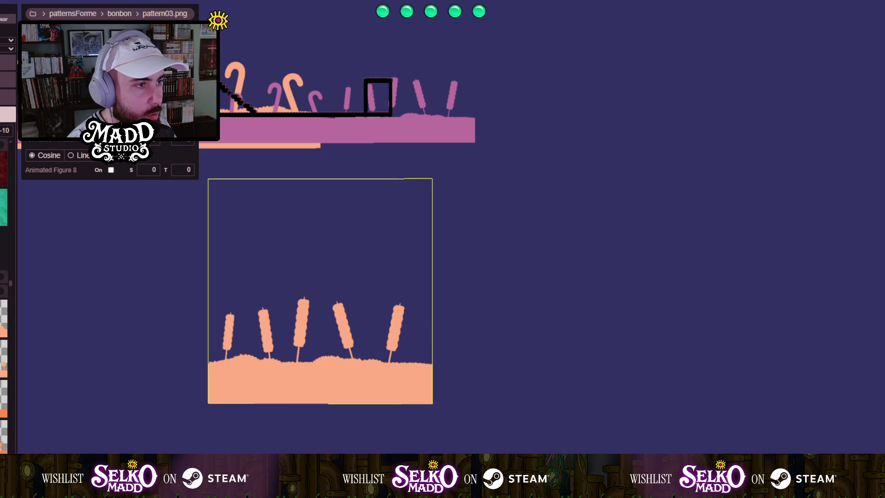
# Move the pattern03 cattail block up behind the level's right end, beyond the candy canes.
pyautogui.scroll(-1, 441, 252)
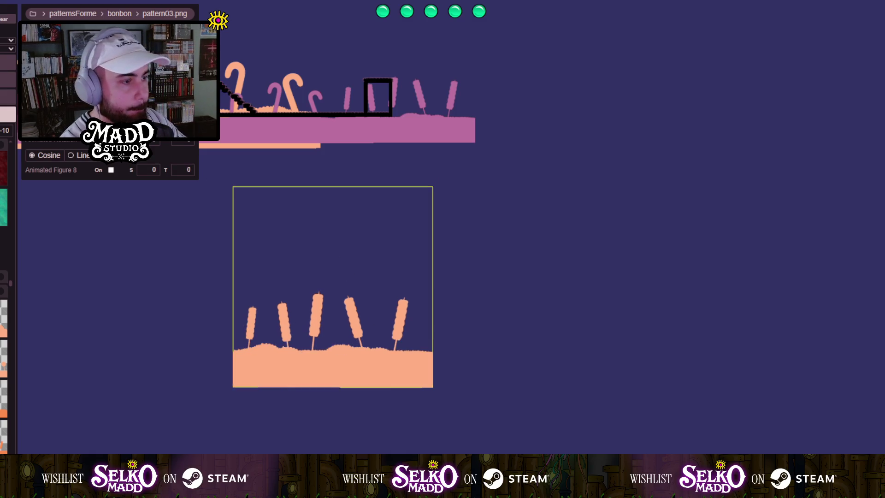
pyautogui.moveTo(245, 288)
pyautogui.mouseDown()
pyautogui.moveTo(148, 331)
pyautogui.moveTo(253, 314)
pyautogui.moveTo(288, 297)
pyautogui.moveTo(353, 166)
pyautogui.moveTo(383, 65)
pyautogui.moveTo(377, 57)
pyautogui.mouseUp()
pyautogui.scroll(4, 299, 54)
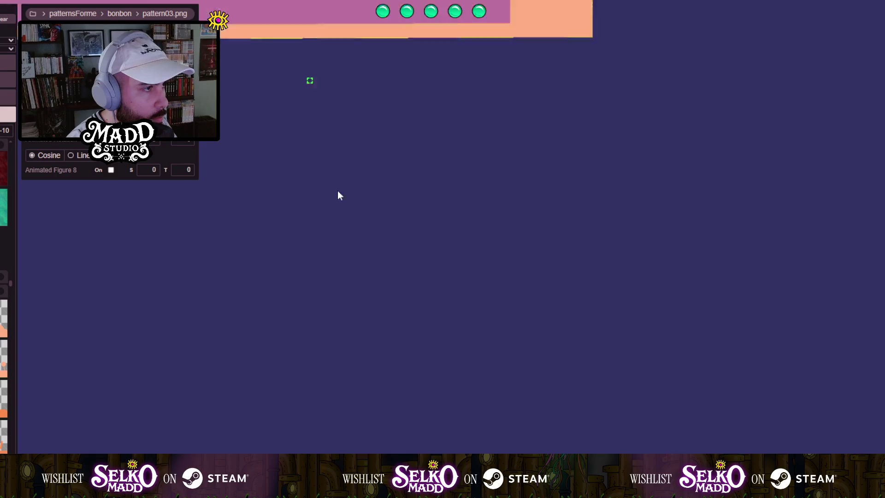
pyautogui.moveTo(346, 304)
pyautogui.mouseDown()
pyautogui.moveTo(276, 330)
pyautogui.moveTo(391, 323)
pyautogui.mouseUp()
# Check the spawn platform close up, then zoom out to view the whole level.
pyautogui.scroll(-2, 394, 323)
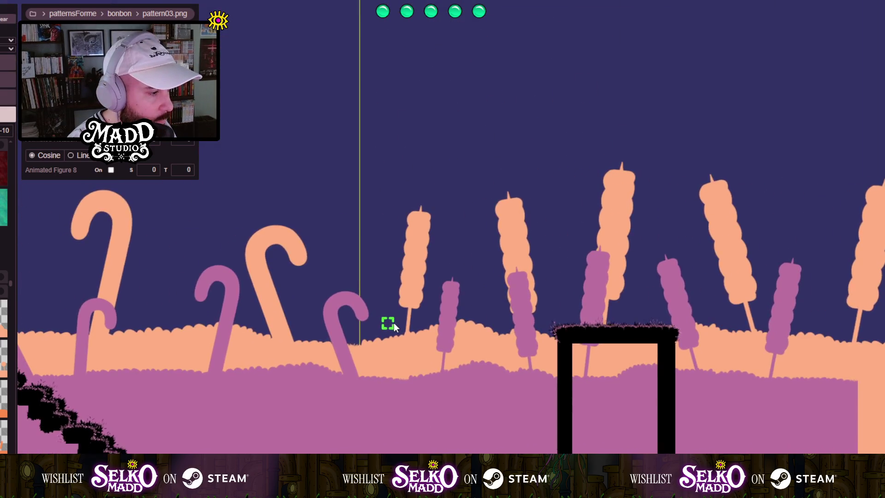
pyautogui.scroll(-2, 397, 322)
pyautogui.scroll(4, 450, 309)
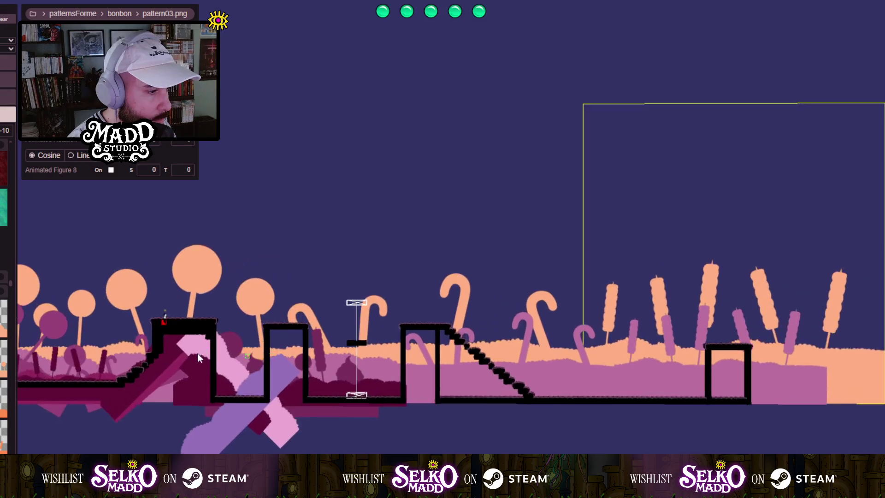
pyautogui.moveTo(138, 397); pyautogui.dragTo(618, 332)
pyautogui.moveTo(484, 322)
pyautogui.mouseDown()
pyautogui.moveTo(567, 292)
pyautogui.moveTo(544, 342)
pyautogui.moveTo(350, 425)
pyautogui.moveTo(206, 425)
pyautogui.mouseUp()
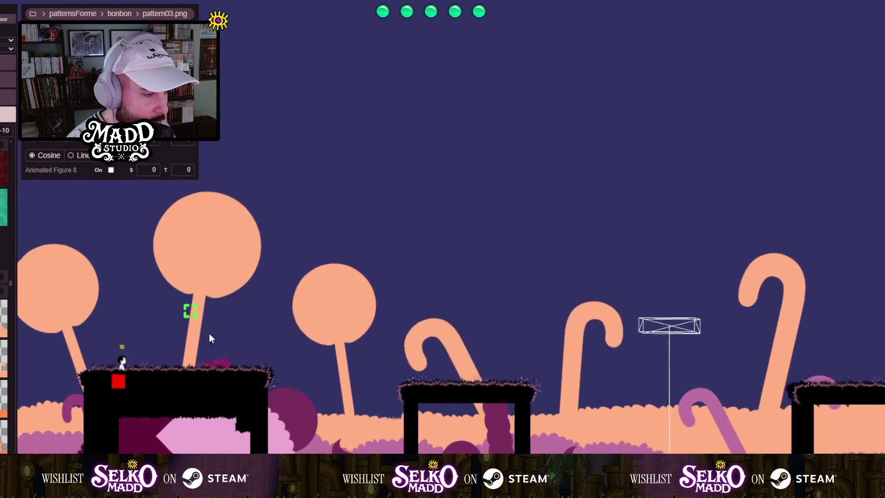
pyautogui.scroll(3, 374, 420)
pyautogui.moveTo(373, 419); pyautogui.dragTo(372, 335)
pyautogui.scroll(-5, 371, 336)
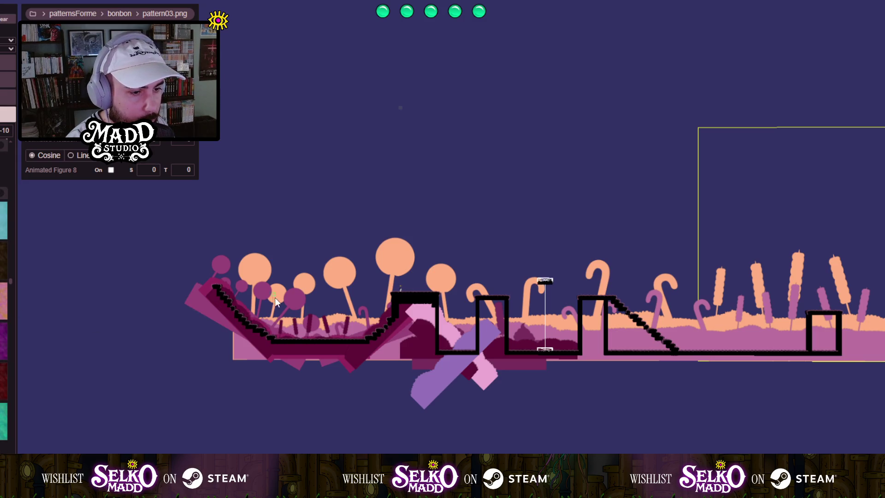
pyautogui.scroll(-5, 275, 297)
pyautogui.moveTo(427, 322)
pyautogui.mouseDown()
pyautogui.moveTo(400, 303)
pyautogui.moveTo(364, 247)
pyautogui.mouseUp()
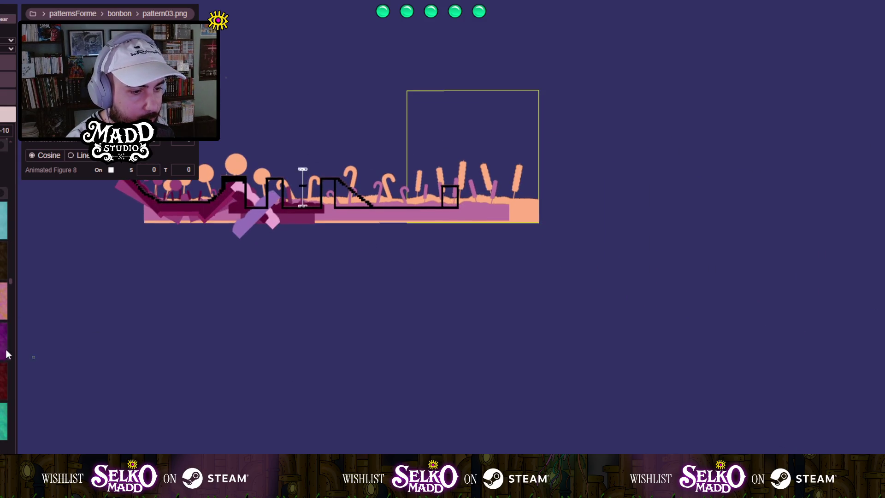
# Draw pink, purple and green grass texture tiles, then delete the green one.
pyautogui.moveTo(222, 286); pyautogui.dragTo(312, 355)
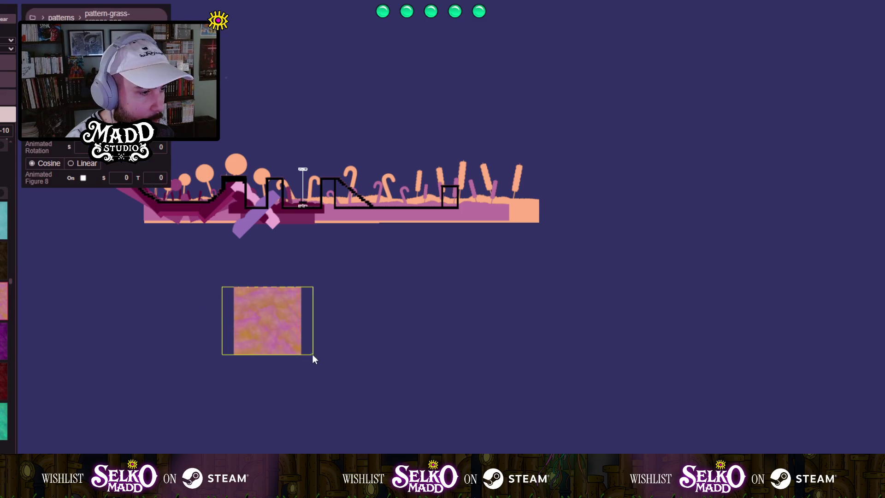
pyautogui.moveTo(340, 291); pyautogui.dragTo(369, 331)
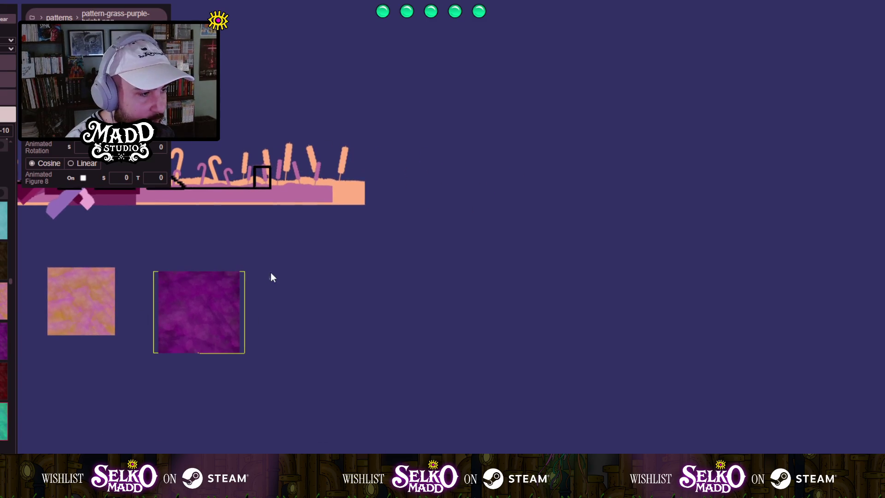
pyautogui.moveTo(341, 332)
pyautogui.mouseDown()
pyautogui.moveTo(370, 350)
pyautogui.moveTo(378, 342)
pyautogui.mouseUp()
pyautogui.moveTo(372, 302)
pyautogui.mouseDown()
pyautogui.moveTo(245, 171)
pyautogui.moveTo(290, 326)
pyautogui.moveTo(59, 434)
pyautogui.moveTo(397, 363)
pyautogui.moveTo(386, 407)
pyautogui.mouseUp()
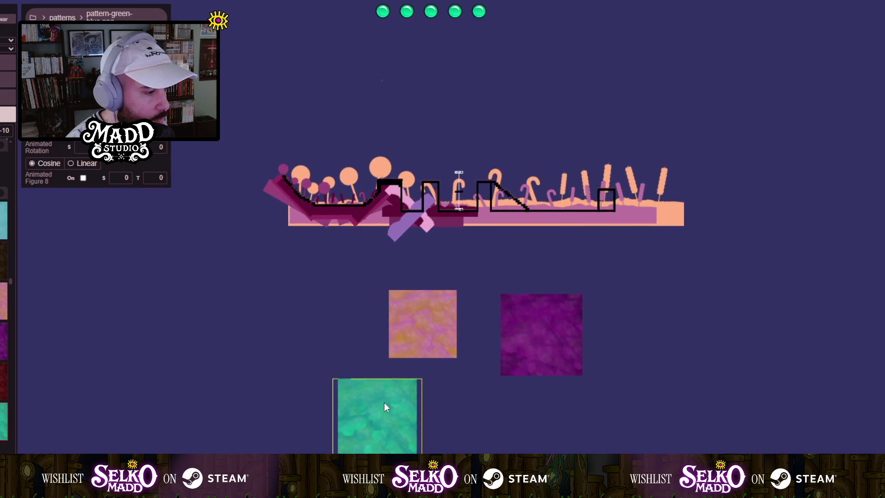
pyautogui.moveTo(329, 318); pyautogui.dragTo(211, 378)
pyautogui.moveTo(231, 442)
pyautogui.mouseDown()
pyautogui.moveTo(203, 227)
pyautogui.moveTo(193, 225)
pyautogui.moveTo(176, 352)
pyautogui.moveTo(148, 393)
pyautogui.mouseUp()
pyautogui.press('Delete')
# Try the pink tile, then place the purple grass tile behind the level's left end.
pyautogui.moveTo(285, 405)
pyautogui.mouseDown()
pyautogui.moveTo(247, 358)
pyautogui.moveTo(218, 257)
pyautogui.moveTo(227, 401)
pyautogui.mouseUp()
pyautogui.click(420, 400)
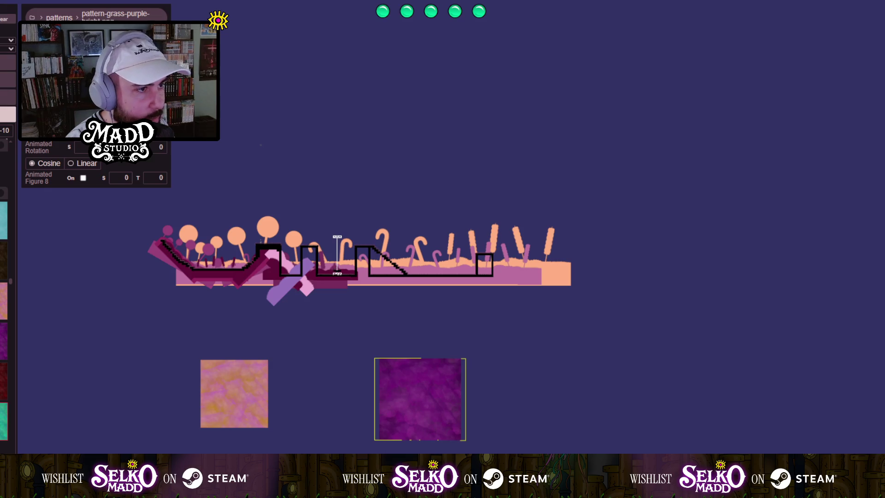
pyautogui.scroll(-1, 440, 245)
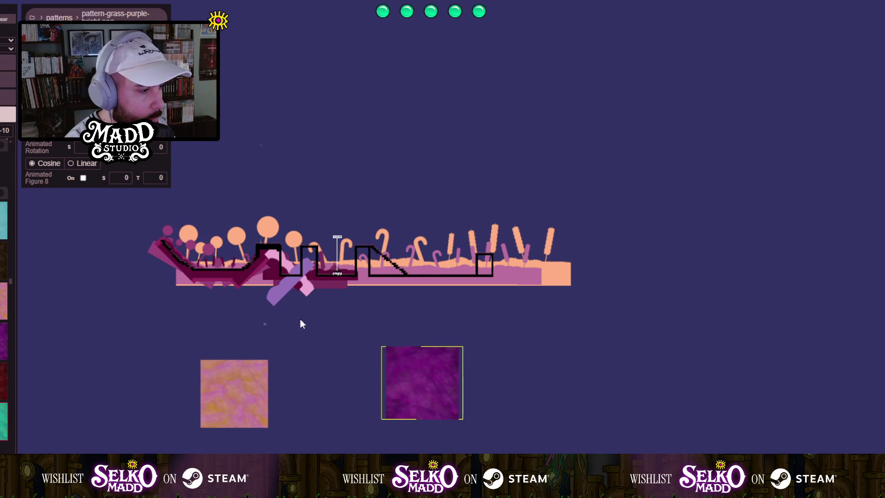
pyautogui.moveTo(413, 386); pyautogui.dragTo(178, 242)
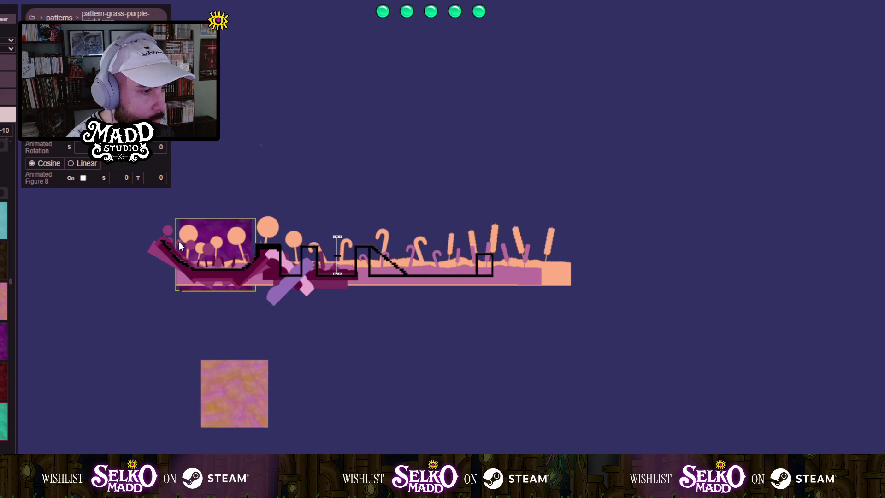
# Move the purple tile below the level and test a larger dark-purple rectangle behind the left part.
pyautogui.scroll(5, 177, 239)
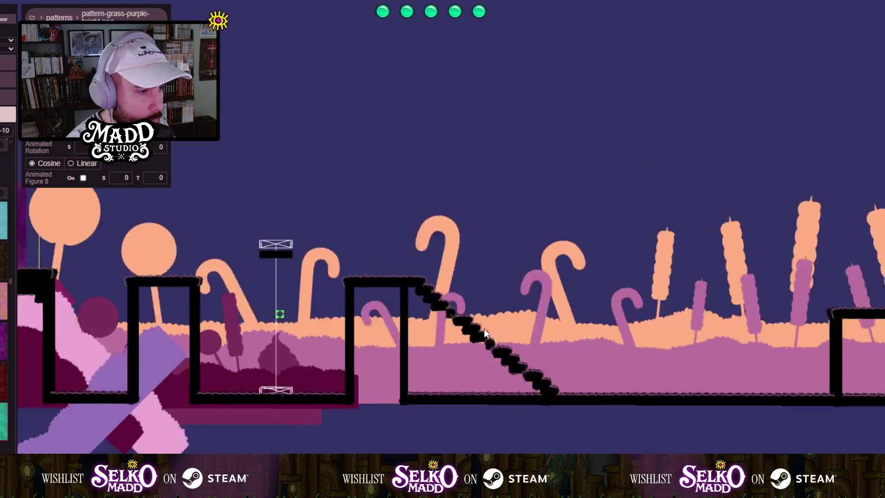
pyautogui.scroll(5, 117, 362)
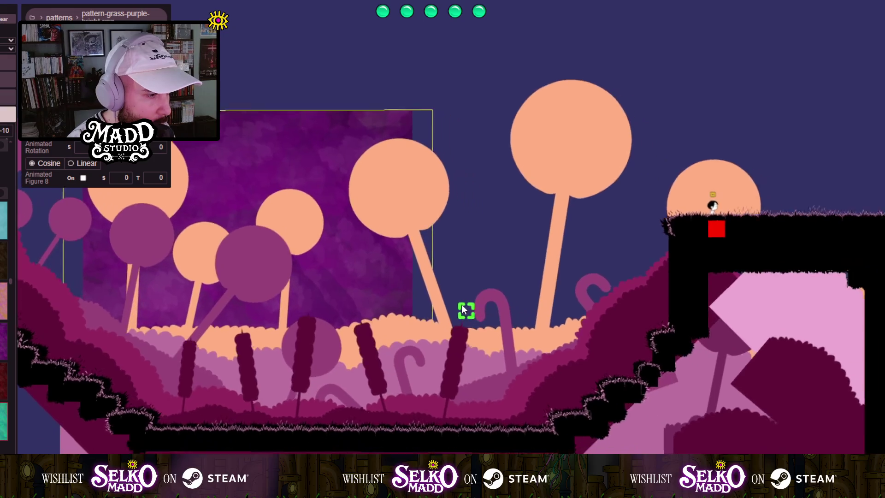
pyautogui.scroll(3, 399, 304)
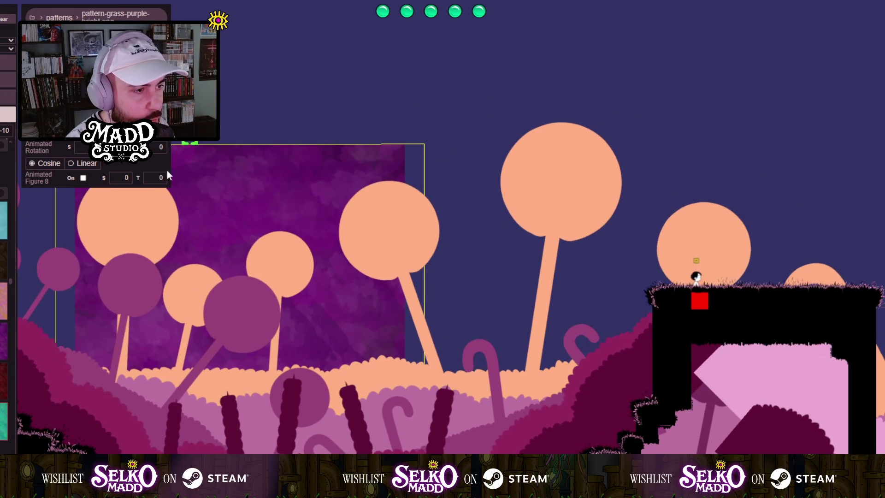
pyautogui.scroll(1, 454, 310)
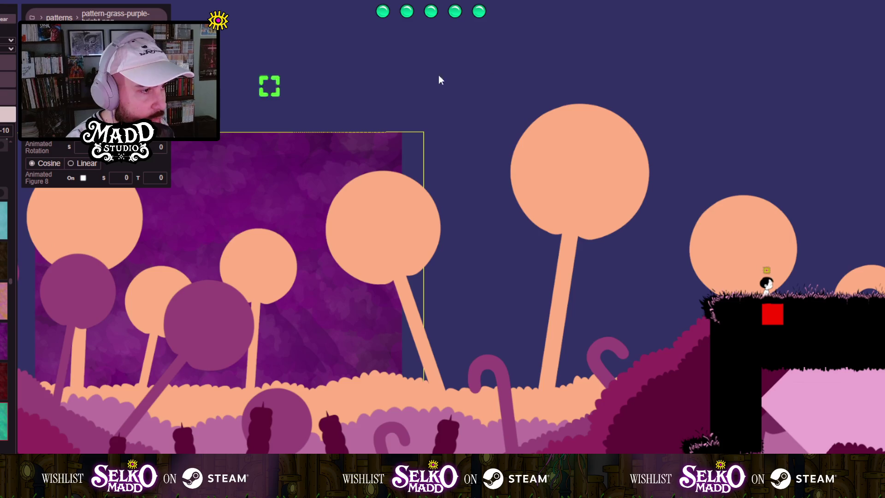
pyautogui.scroll(-3, 309, 362)
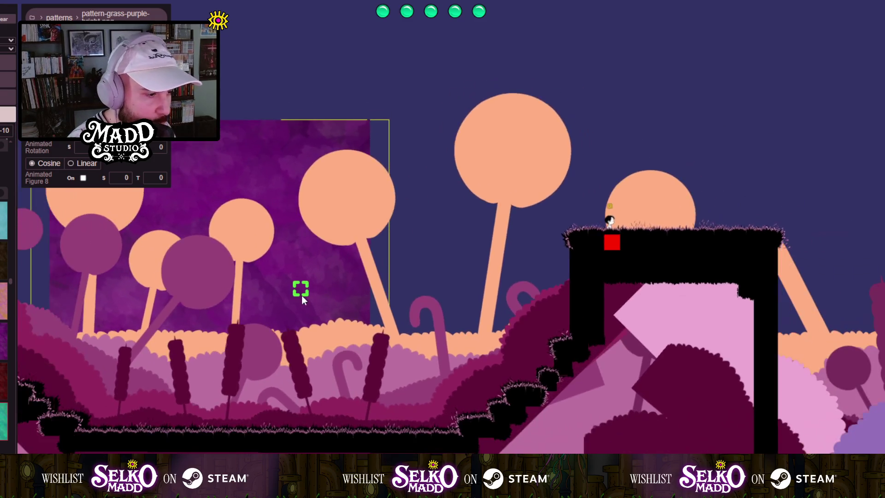
pyautogui.scroll(-5, 302, 299)
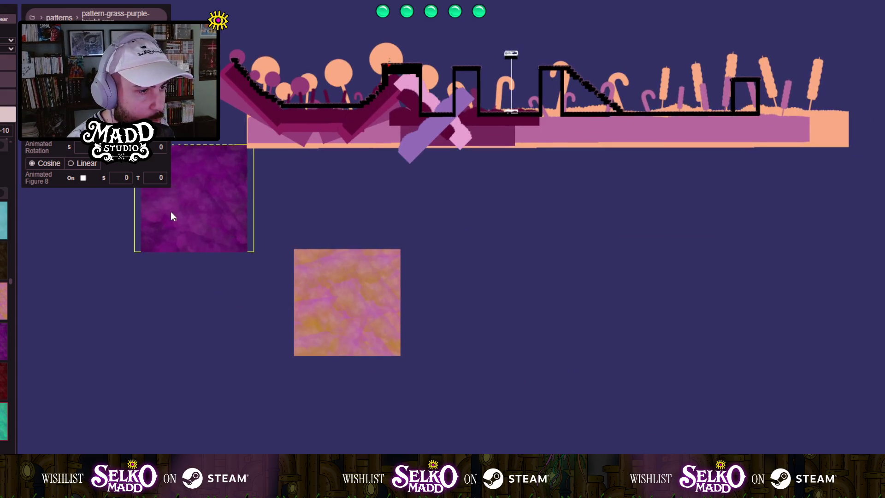
pyautogui.moveTo(171, 211); pyautogui.dragTo(172, 373)
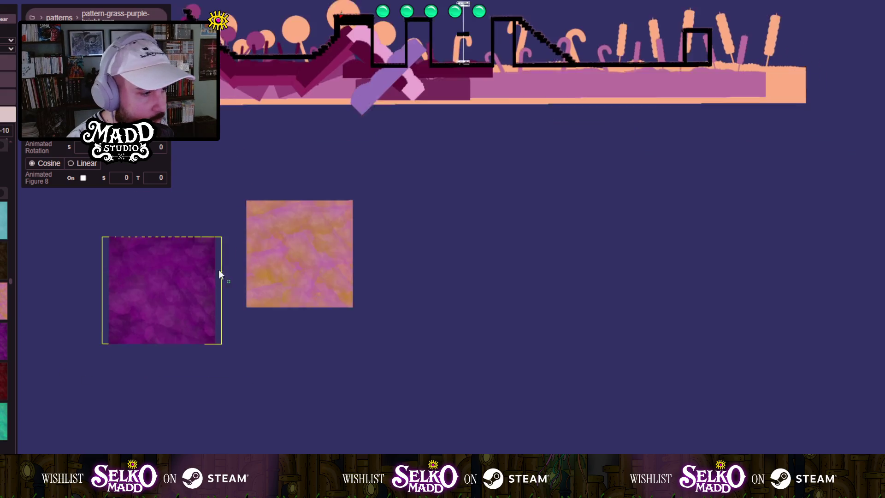
pyautogui.moveTo(395, 247)
pyautogui.mouseDown()
pyautogui.moveTo(529, 405)
pyautogui.moveTo(544, 413)
pyautogui.moveTo(571, 404)
pyautogui.mouseUp()
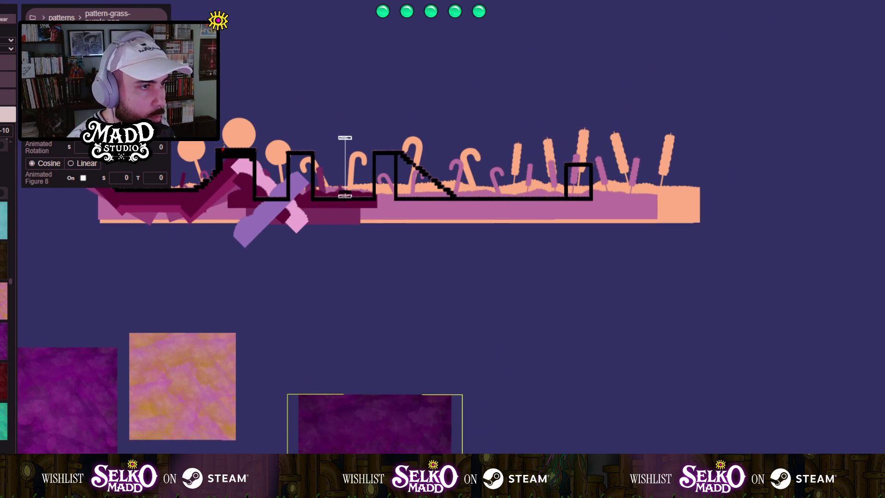
pyautogui.click(373, 420)
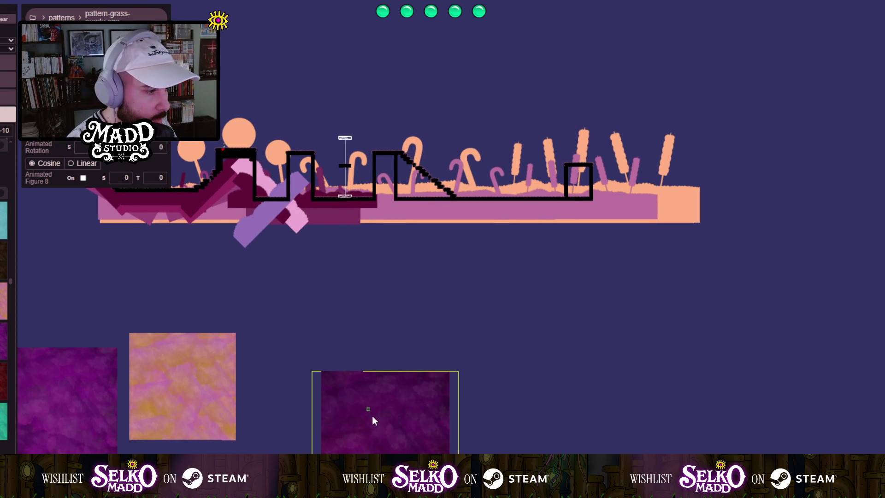
pyautogui.moveTo(373, 420)
pyautogui.mouseDown()
pyautogui.moveTo(161, 145)
pyautogui.moveTo(160, 159)
pyautogui.mouseUp()
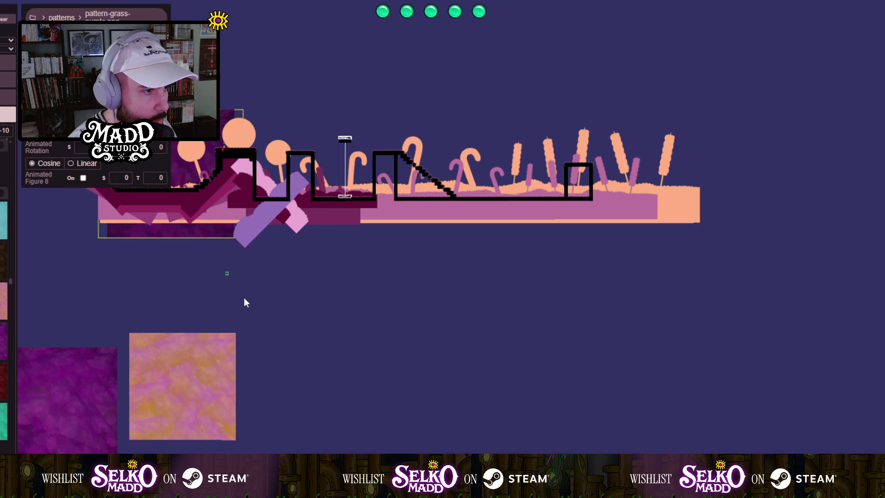
pyautogui.scroll(10, 245, 302)
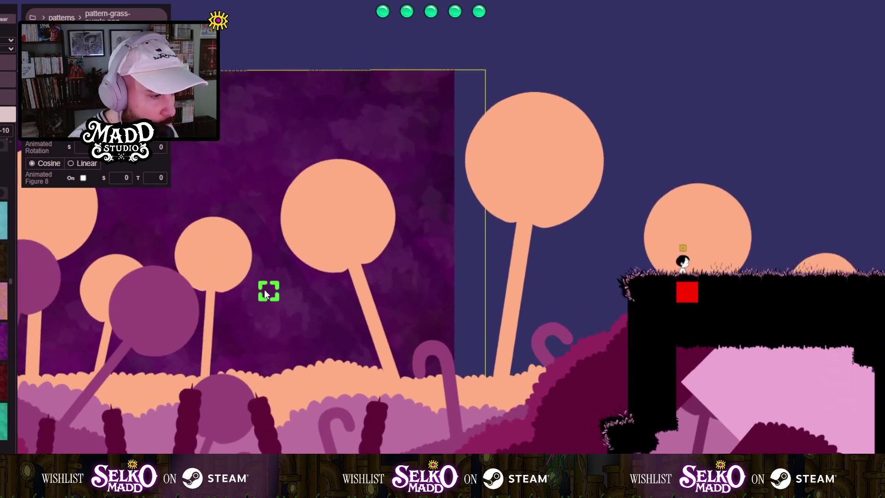
pyautogui.scroll(-4, 264, 292)
pyautogui.scroll(2, 148, 269)
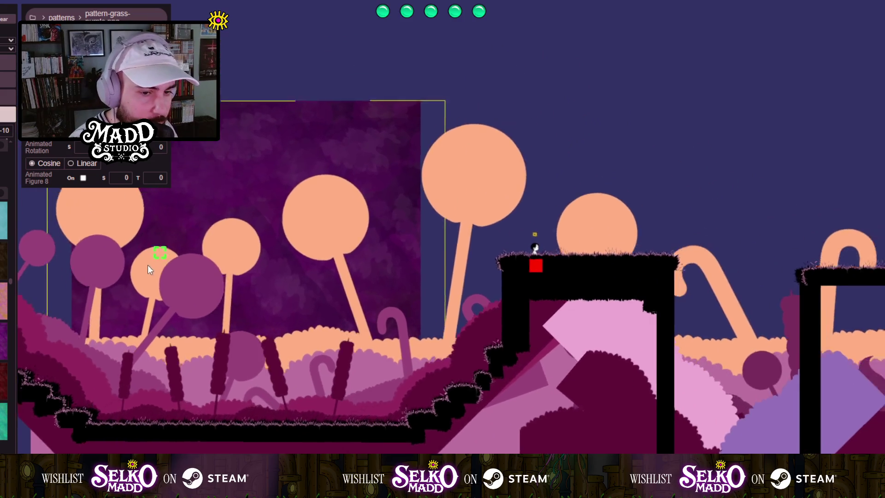
pyautogui.moveTo(147, 269)
pyautogui.mouseDown()
pyautogui.moveTo(69, 300)
pyautogui.moveTo(572, 381)
pyautogui.moveTo(600, 359)
pyautogui.moveTo(250, 328)
pyautogui.moveTo(306, 327)
pyautogui.mouseUp()
# Delete the purple rectangle, the orange tile and the last purple texture tile.
pyautogui.press('Delete')
pyautogui.scroll(-2, 613, 369)
pyautogui.press('Delete')
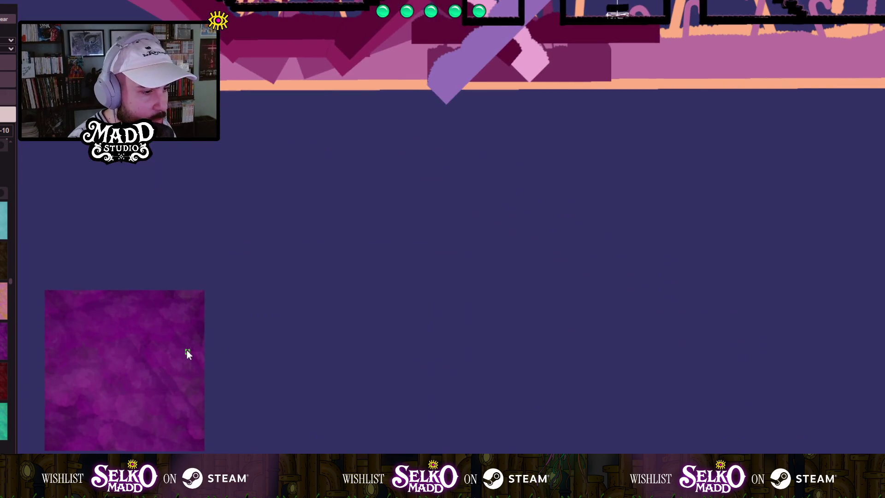
pyautogui.click(186, 353)
pyautogui.press('Delete')
pyautogui.moveTo(316, 123); pyautogui.dragTo(285, 344)
pyautogui.scroll(2, 225, 306)
pyautogui.scroll(-3, 225, 306)
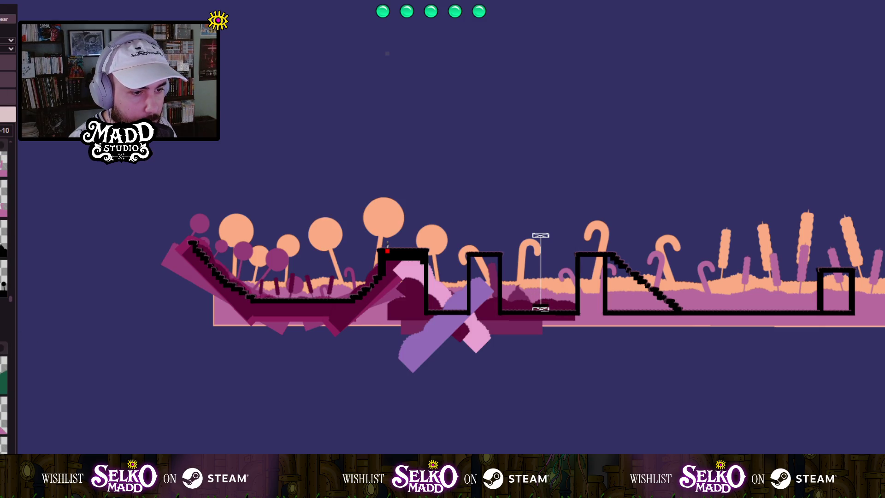
# Add the bonbon pattern63.png cattail silhouette to the canvas.
pyautogui.moveTo(317, 393); pyautogui.dragTo(377, 187)
pyautogui.scroll(2, 291, 196)
pyautogui.click(211, 160)
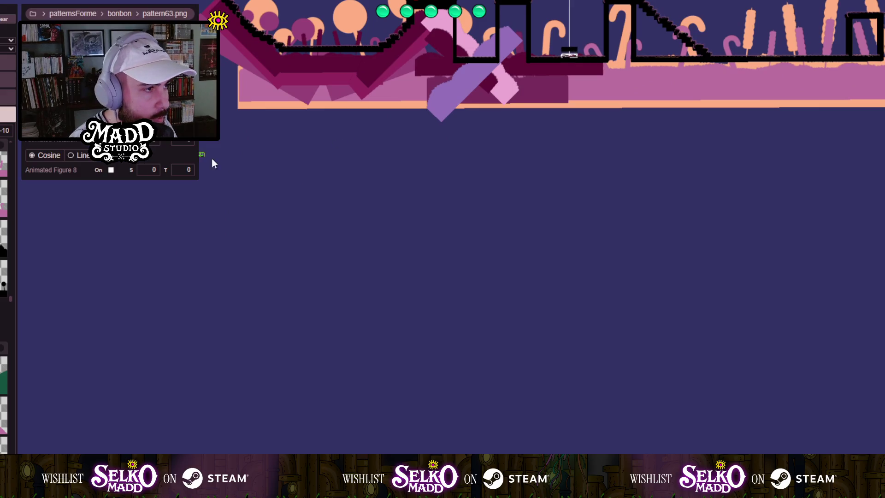
# Enlarge the pattern63 cattail silhouette, set it over the left valley, and run past it.
pyautogui.moveTo(300, 200); pyautogui.dragTo(339, 291)
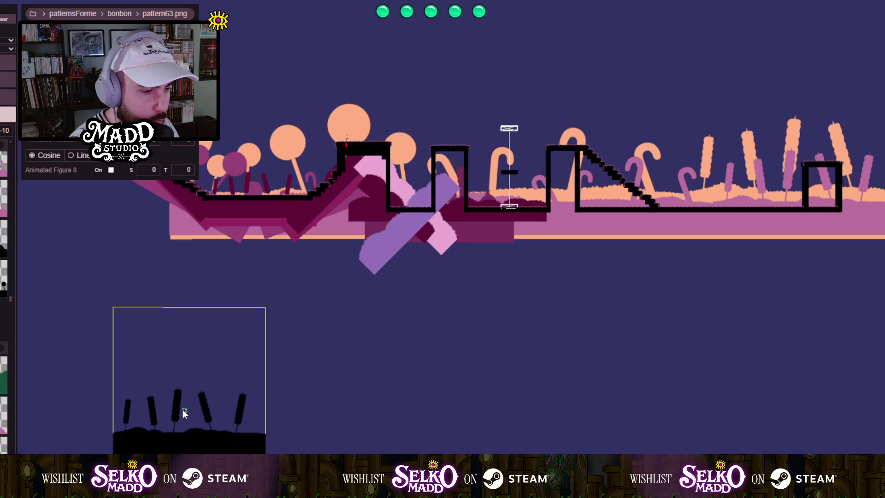
pyautogui.moveTo(182, 409)
pyautogui.mouseDown()
pyautogui.moveTo(234, 304)
pyautogui.moveTo(233, 197)
pyautogui.mouseUp()
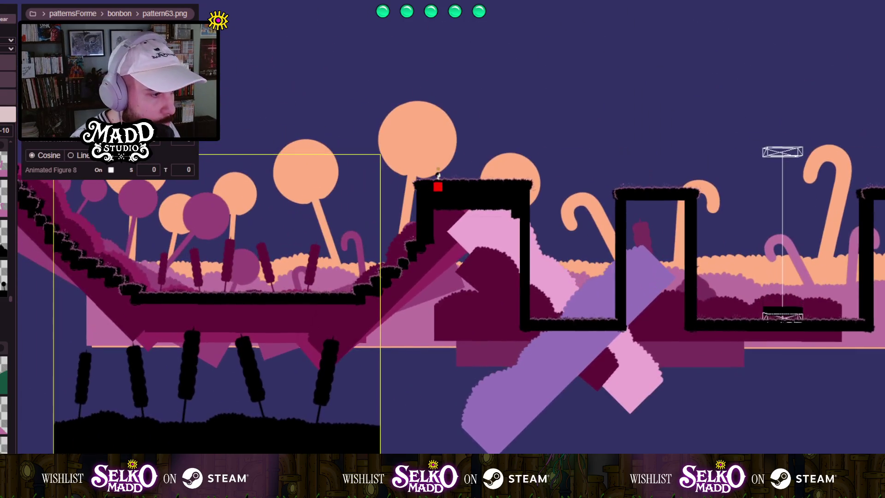
pyautogui.moveTo(226, 422); pyautogui.dragTo(248, 346)
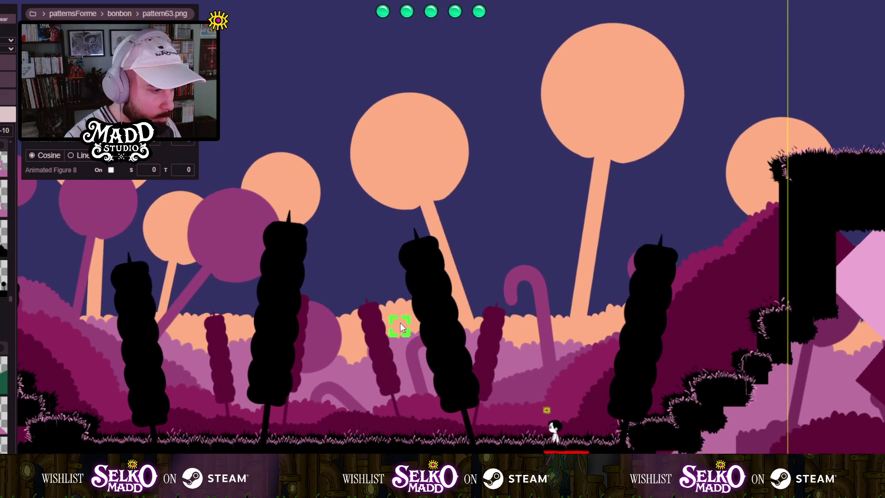
pyautogui.press('a')
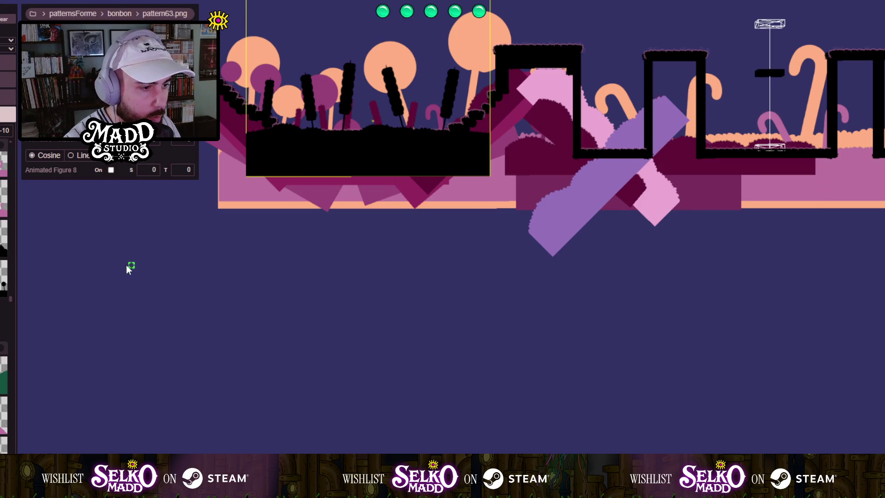
# Draw a pattern61 black hill tile and stretch it as a slope along the level's left edge.
pyautogui.moveTo(111, 272)
pyautogui.mouseDown()
pyautogui.moveTo(234, 280)
pyautogui.moveTo(278, 295)
pyautogui.moveTo(277, 454)
pyautogui.moveTo(309, 456)
pyautogui.mouseUp()
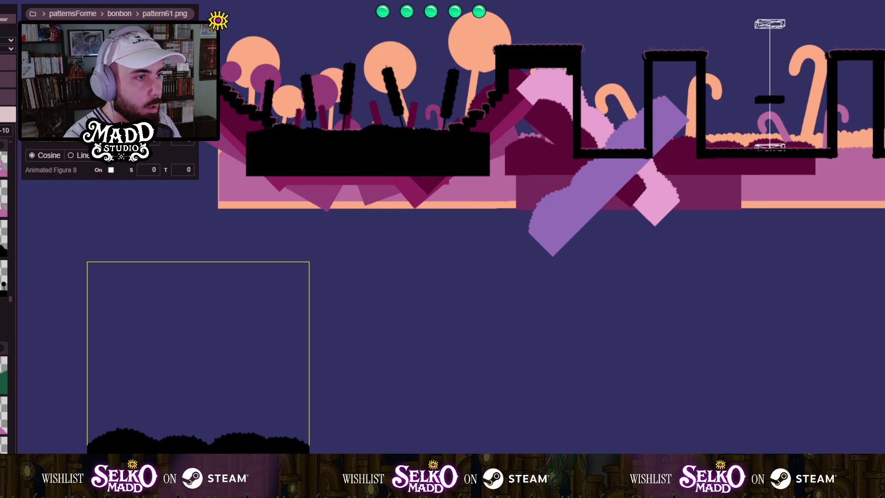
pyautogui.moveTo(309, 457); pyautogui.dragTo(352, 457)
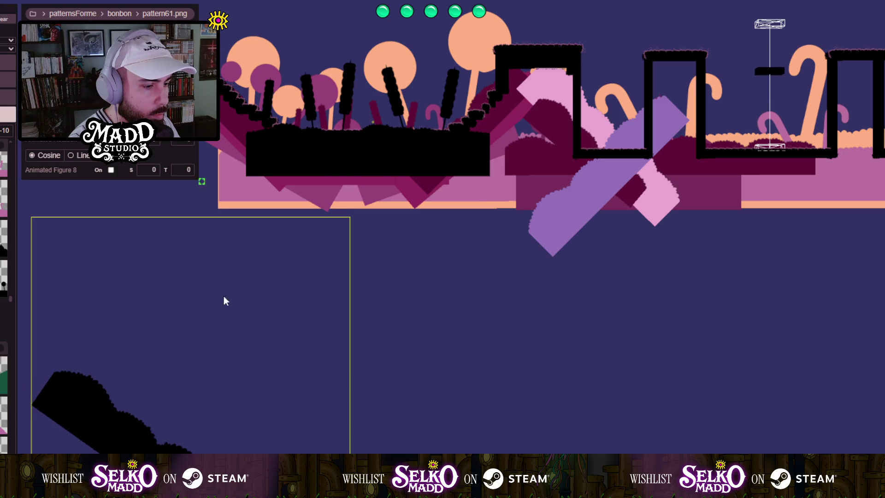
pyautogui.moveTo(184, 425); pyautogui.dragTo(280, 189)
pyautogui.scroll(5, 273, 328)
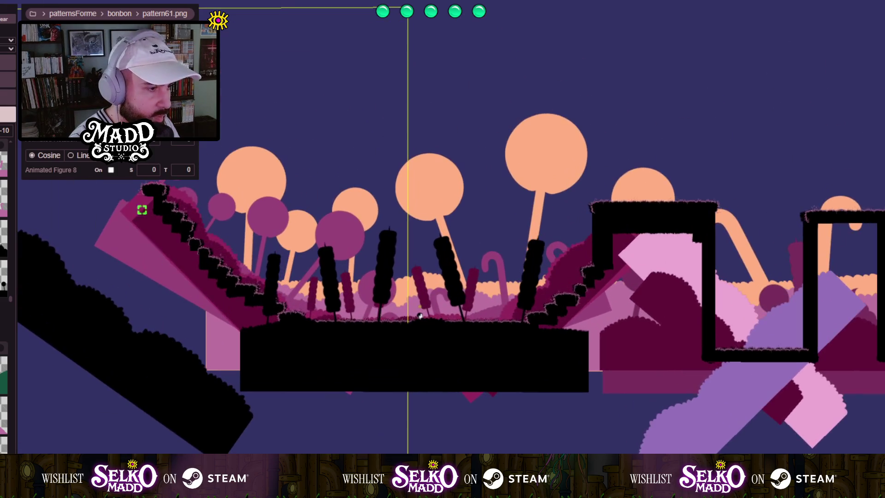
pyautogui.moveTo(419, 315); pyautogui.dragTo(419, 315)
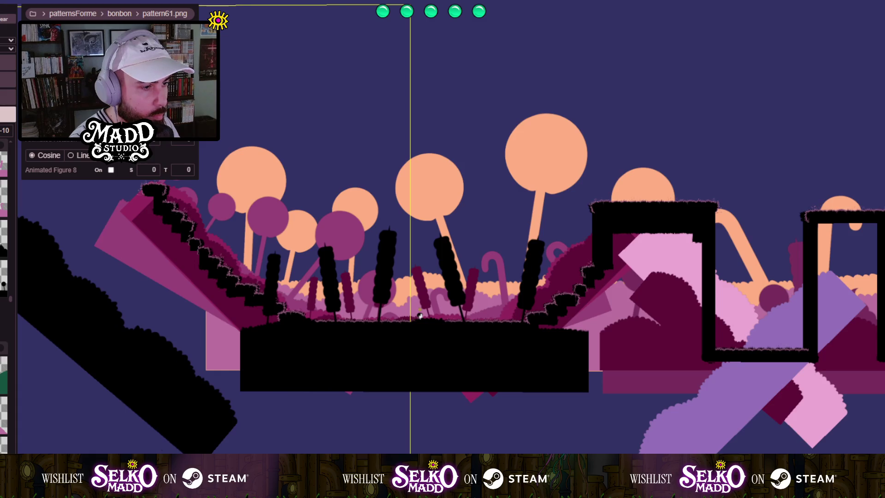
pyautogui.moveTo(154, 301)
pyautogui.mouseDown()
pyautogui.moveTo(144, 309)
pyautogui.moveTo(189, 286)
pyautogui.moveTo(213, 292)
pyautogui.mouseUp()
# Play-test the level, then add terrain blocks to smooth the staircase into a slope.
pyautogui.press('F5')
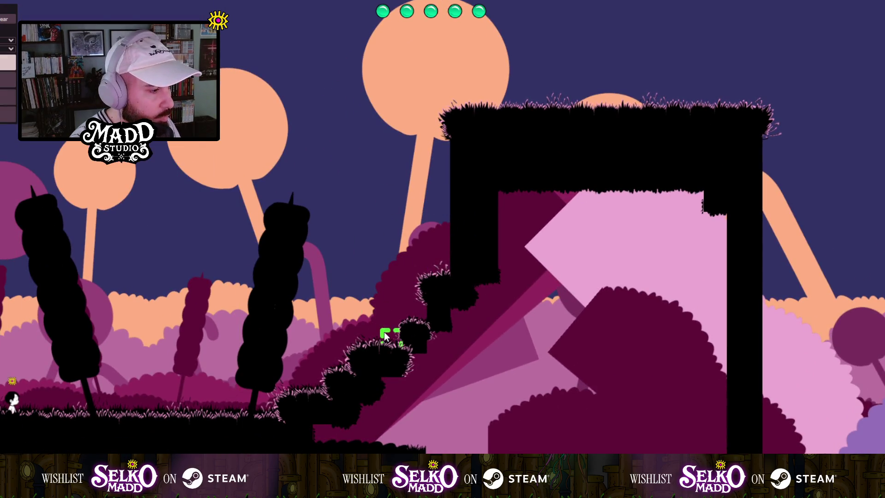
pyautogui.click(386, 331)
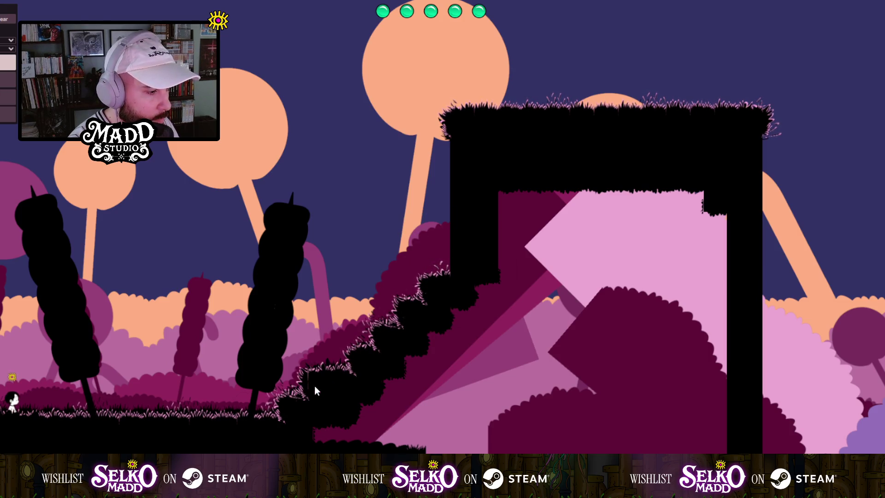
pyautogui.click(331, 363)
pyautogui.click(333, 360)
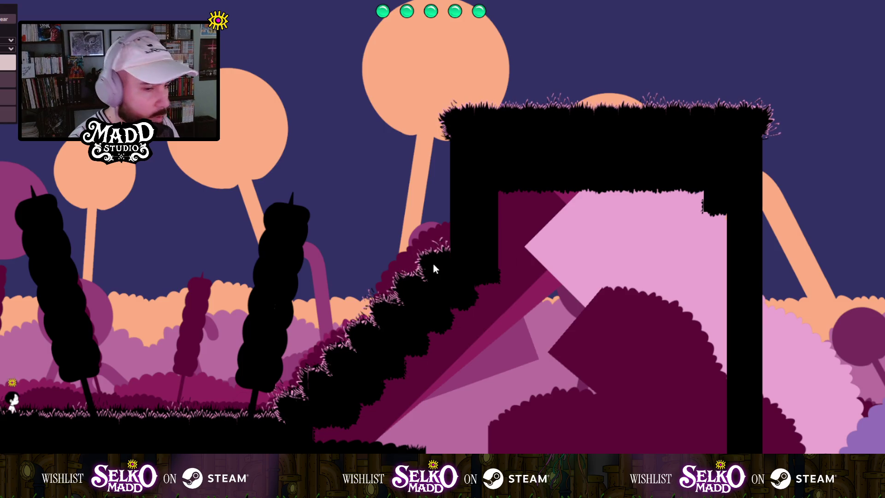
# Paint black terrain along the arch's top edge, over the magenta edge and between the pillars.
pyautogui.moveTo(394, 239); pyautogui.dragTo(300, 270)
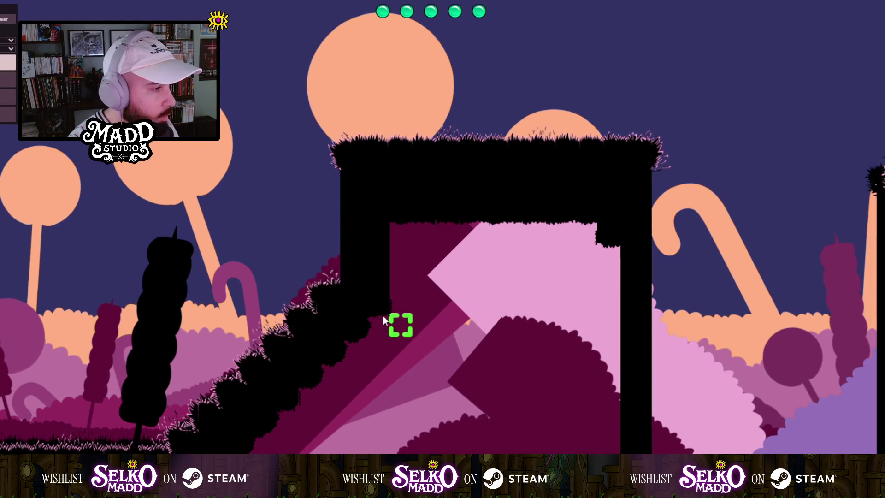
pyautogui.moveTo(397, 322); pyautogui.dragTo(194, 275)
pyautogui.moveTo(202, 190)
pyautogui.mouseDown()
pyautogui.moveTo(382, 186)
pyautogui.moveTo(221, 216)
pyautogui.mouseUp()
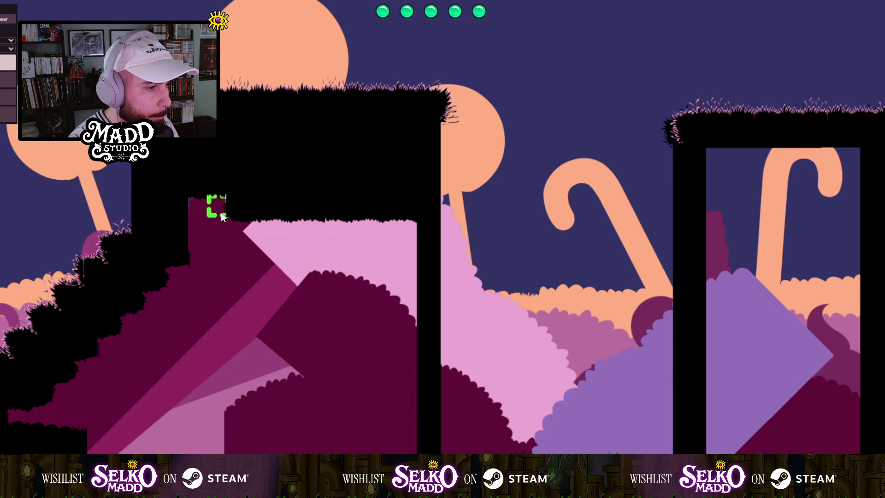
pyautogui.moveTo(217, 257)
pyautogui.mouseDown()
pyautogui.moveTo(359, 242)
pyautogui.moveTo(401, 247)
pyautogui.moveTo(275, 230)
pyautogui.mouseUp()
pyautogui.moveTo(204, 274)
pyautogui.mouseDown()
pyautogui.moveTo(181, 278)
pyautogui.moveTo(391, 277)
pyautogui.mouseUp()
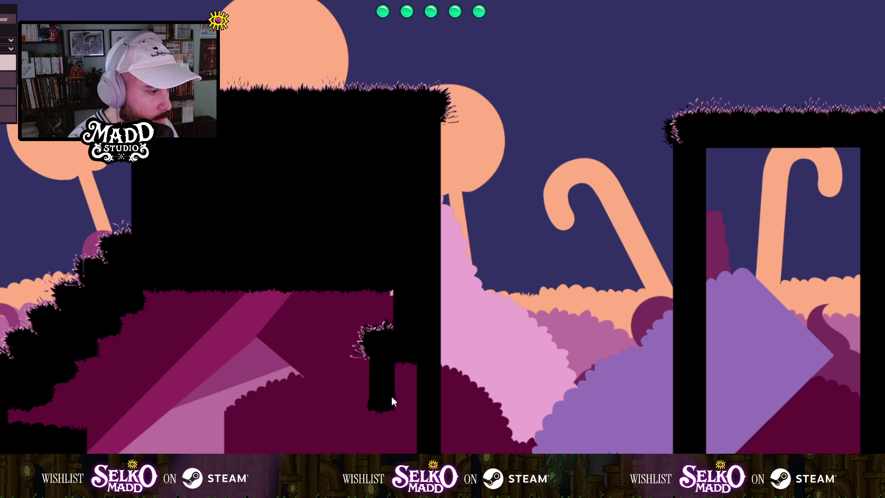
pyautogui.moveTo(402, 447); pyautogui.dragTo(401, 396)
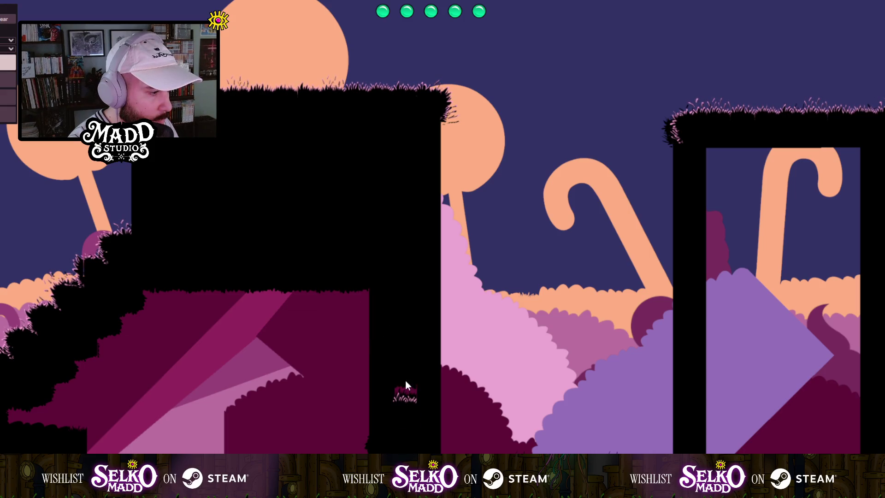
pyautogui.moveTo(280, 307)
pyautogui.mouseDown()
pyautogui.moveTo(156, 312)
pyautogui.moveTo(334, 333)
pyautogui.moveTo(187, 364)
pyautogui.moveTo(108, 358)
pyautogui.moveTo(296, 363)
pyautogui.mouseUp()
# Paint long black rows over the magenta and pink strips, joining the terrain to the right pillar.
pyautogui.moveTo(290, 400); pyautogui.dragTo(94, 388)
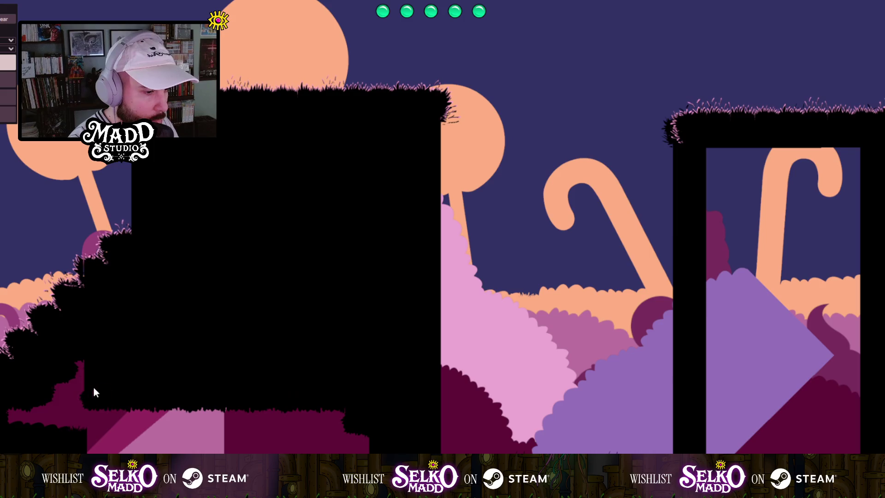
pyautogui.moveTo(37, 424)
pyautogui.mouseDown()
pyautogui.moveTo(20, 423)
pyautogui.moveTo(333, 413)
pyautogui.mouseUp()
pyautogui.moveTo(339, 443); pyautogui.dragTo(92, 443)
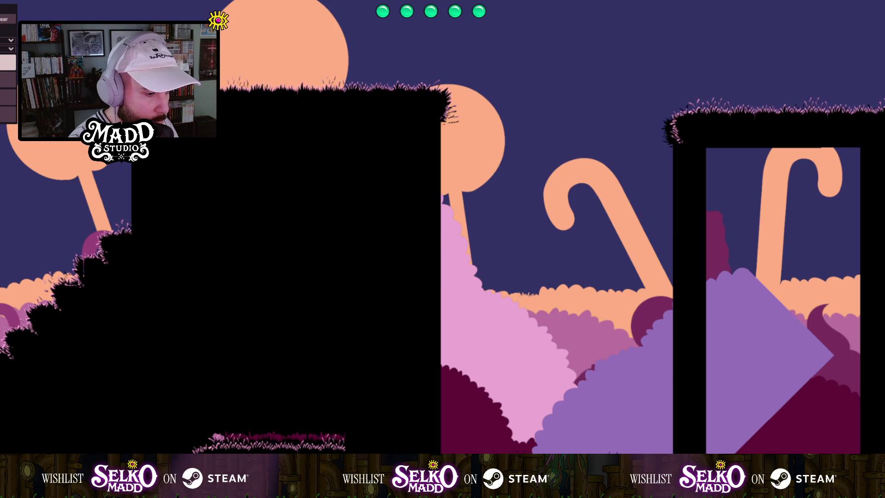
pyautogui.moveTo(222, 447)
pyautogui.mouseDown()
pyautogui.moveTo(323, 435)
pyautogui.moveTo(377, 251)
pyautogui.mouseUp()
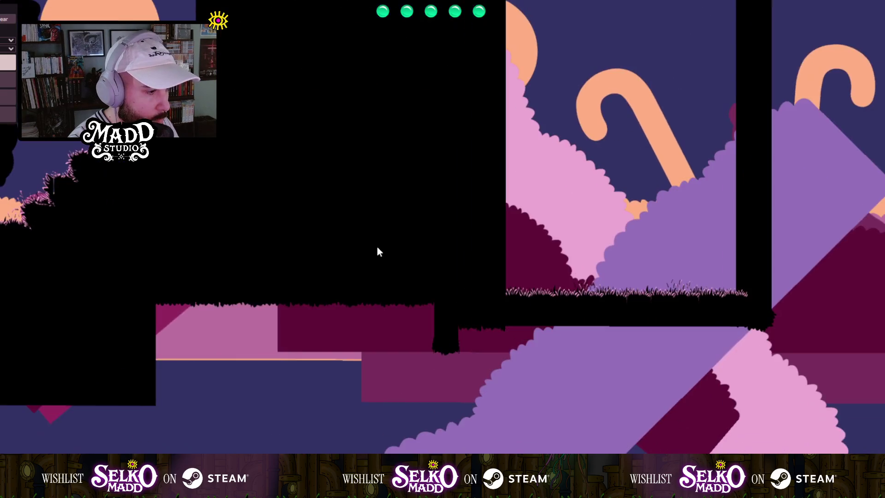
pyautogui.moveTo(168, 325)
pyautogui.mouseDown()
pyautogui.moveTo(407, 318)
pyautogui.moveTo(220, 342)
pyautogui.mouseUp()
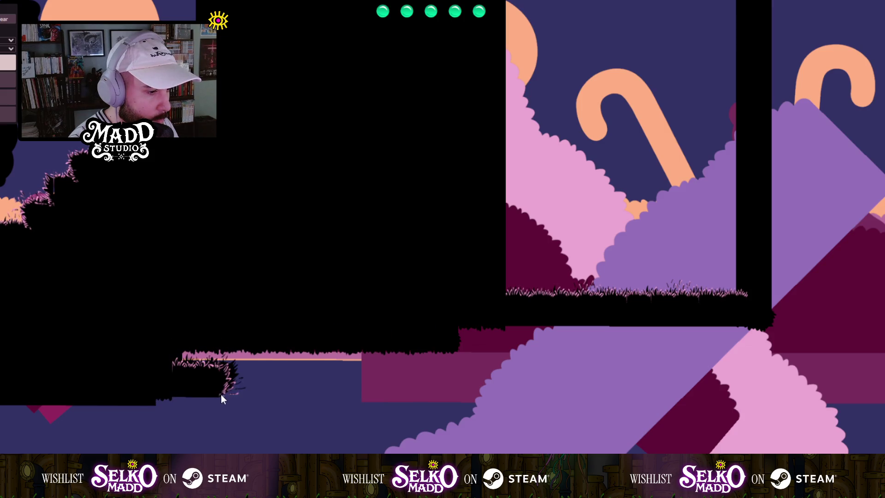
pyautogui.moveTo(287, 367); pyautogui.dragTo(390, 352)
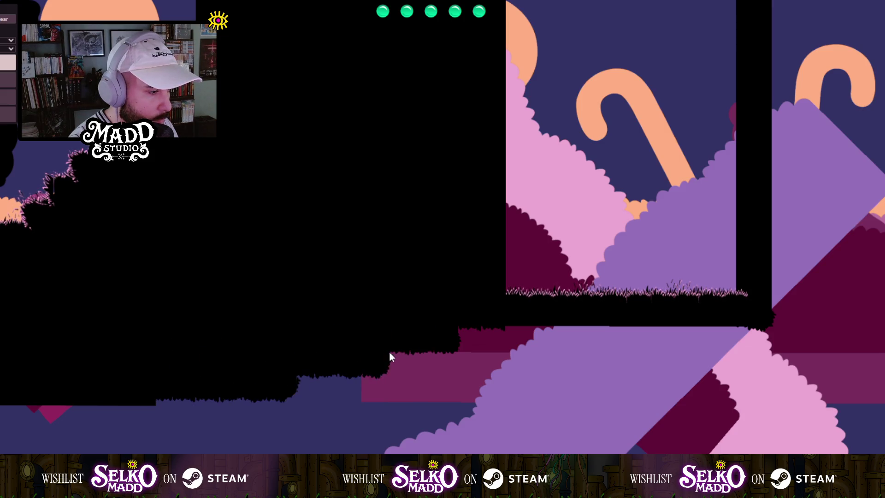
pyautogui.moveTo(445, 371); pyautogui.dragTo(308, 391)
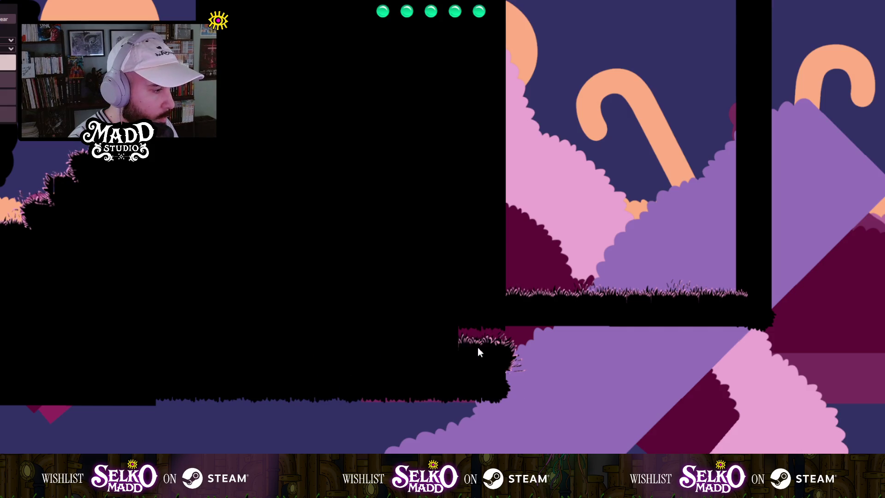
pyautogui.moveTo(477, 347)
pyautogui.mouseDown()
pyautogui.moveTo(639, 339)
pyautogui.moveTo(504, 372)
pyautogui.moveTo(624, 385)
pyautogui.moveTo(731, 380)
pyautogui.mouseUp()
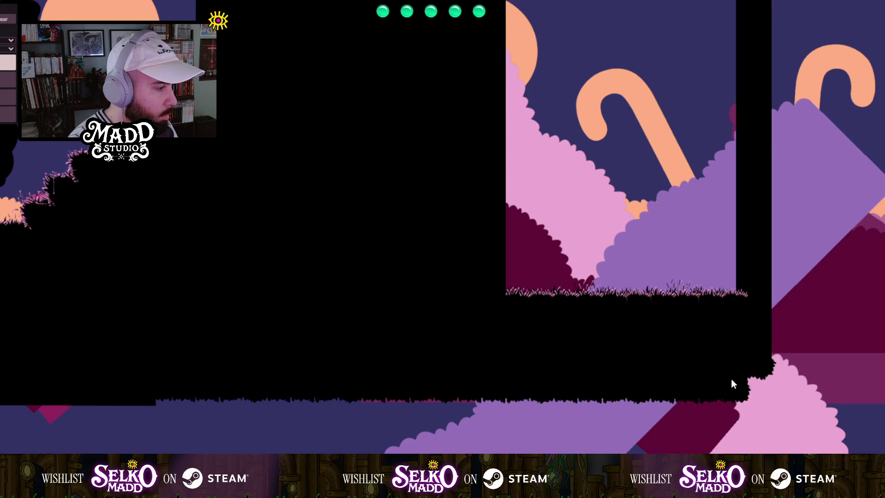
# Start a play-test and walk the character back and forth across the meadow.
pyautogui.press('F5')
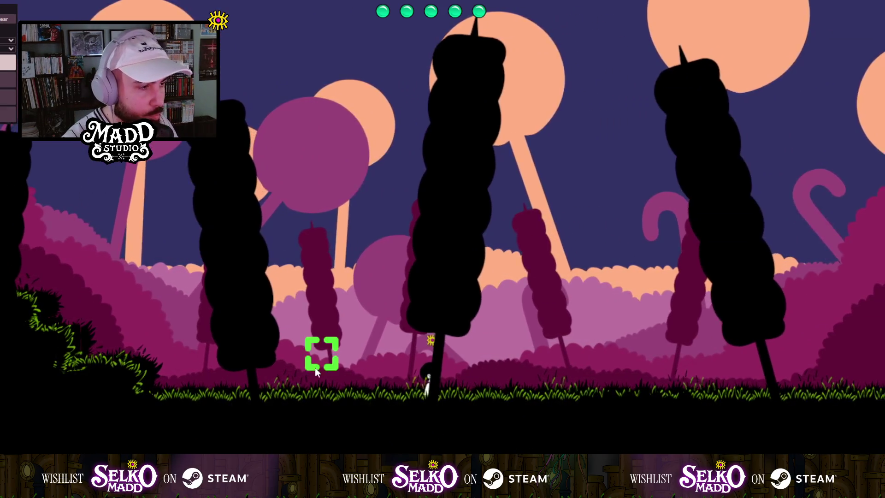
pyautogui.press('Left')
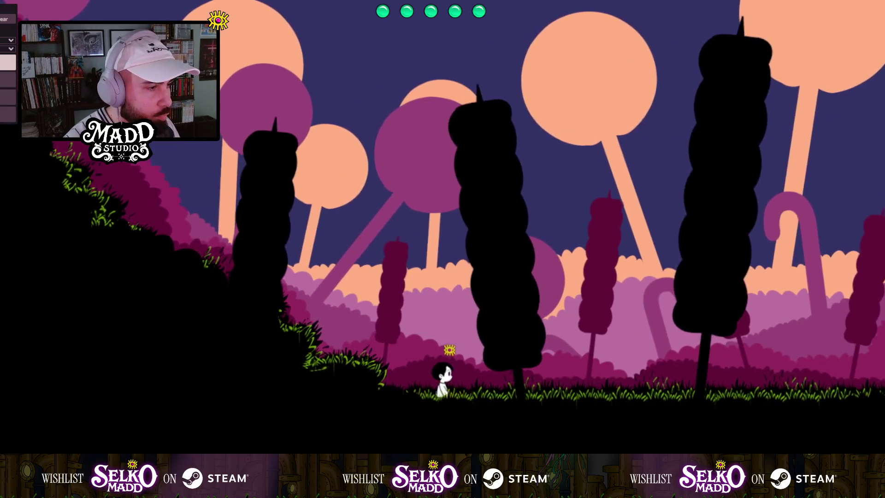
pyautogui.press('Right')
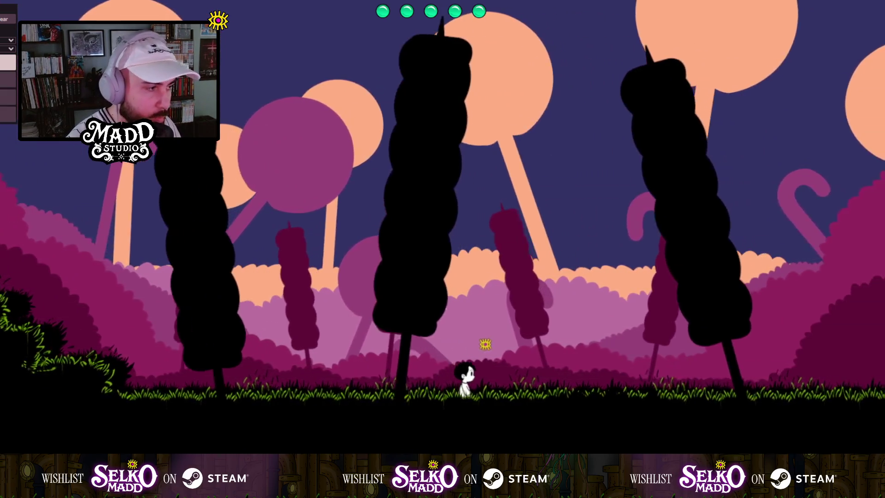
pyautogui.press('Right')
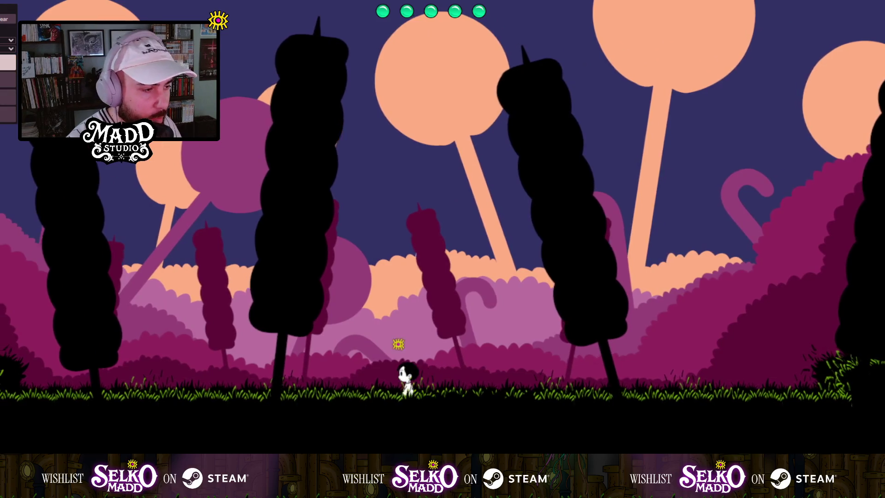
pyautogui.press('Left')
pyautogui.press('Right')
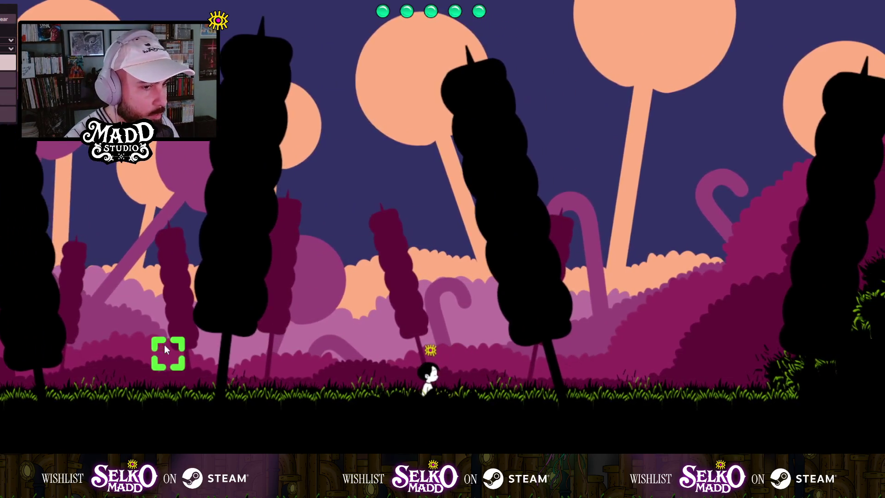
pyautogui.press('Left')
pyautogui.press('Right')
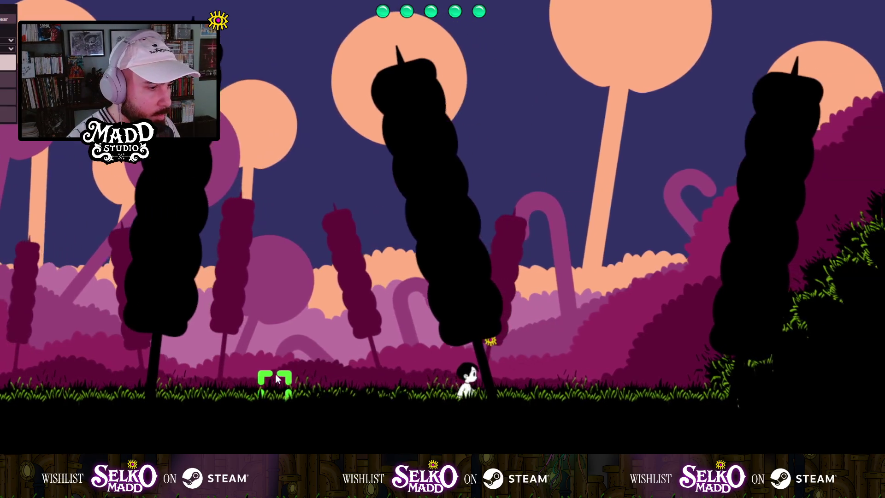
# Walk further right through the cattail forest and jump up the grassy slope.
pyautogui.press('Left')
pyautogui.press('Right')
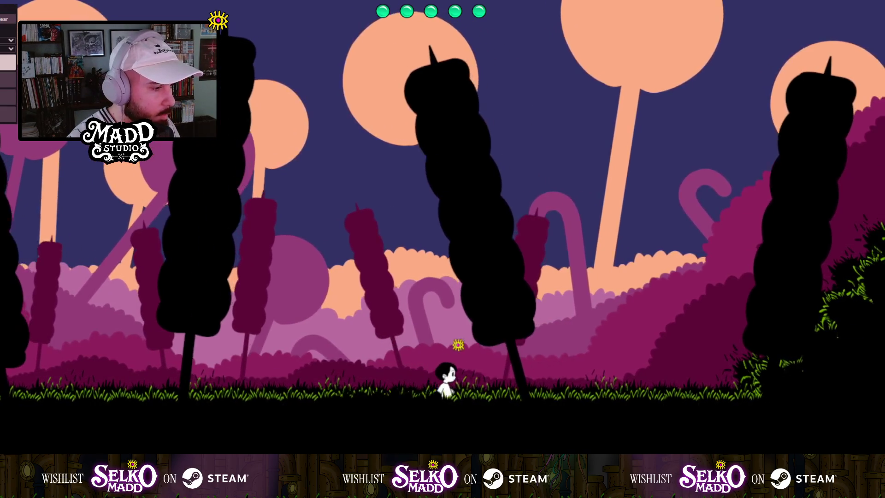
pyautogui.press('Left')
pyautogui.press('Right')
pyautogui.press('Left')
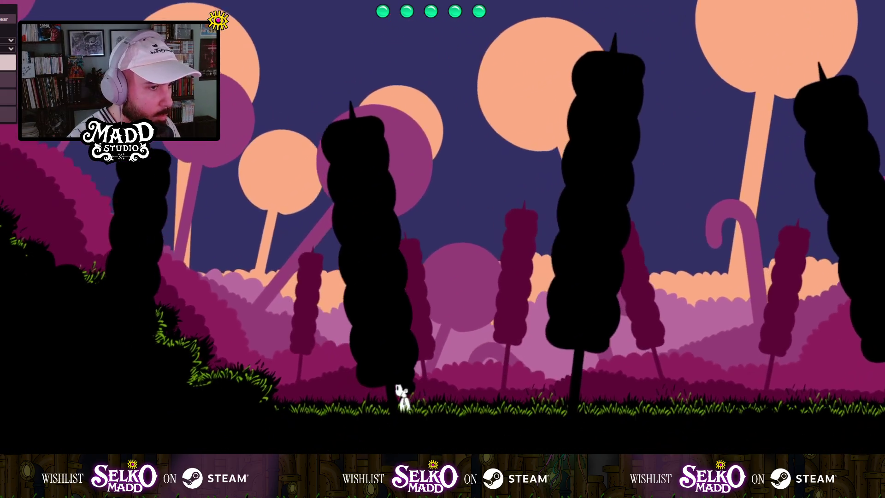
pyautogui.press('Right')
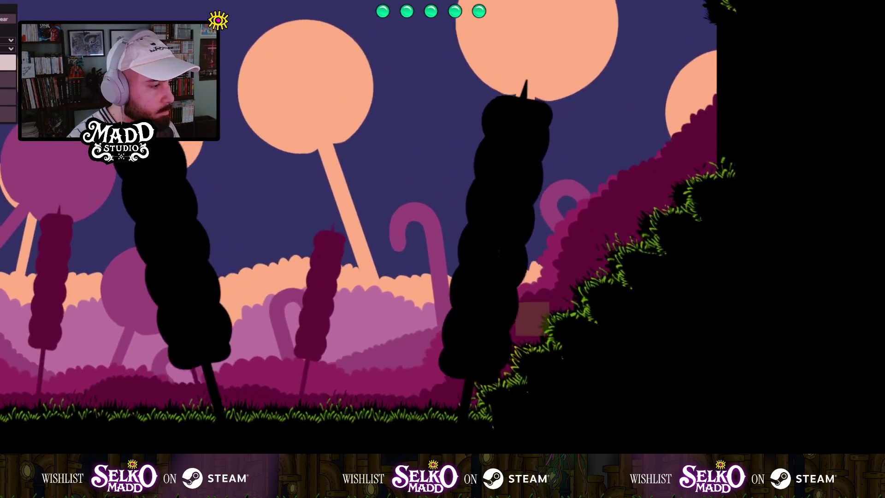
pyautogui.press('space')
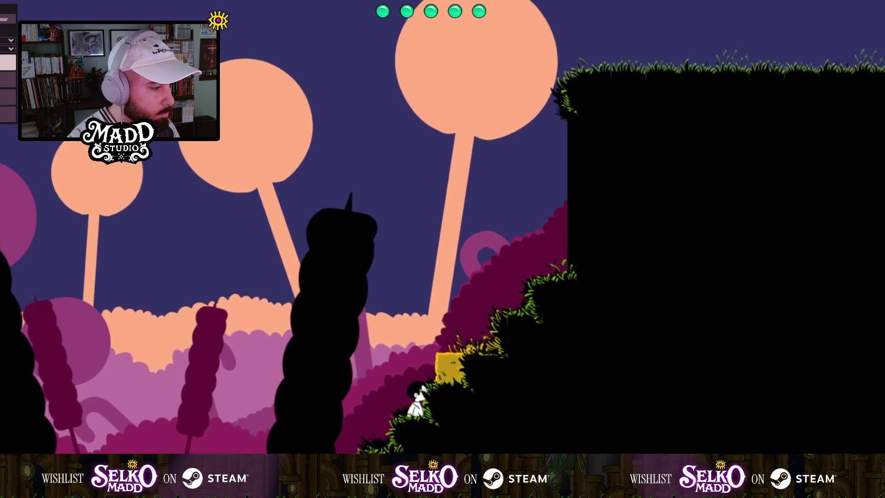
# Climb to the high grassy ledge, cross it and jump off to the right.
pyautogui.press('space')
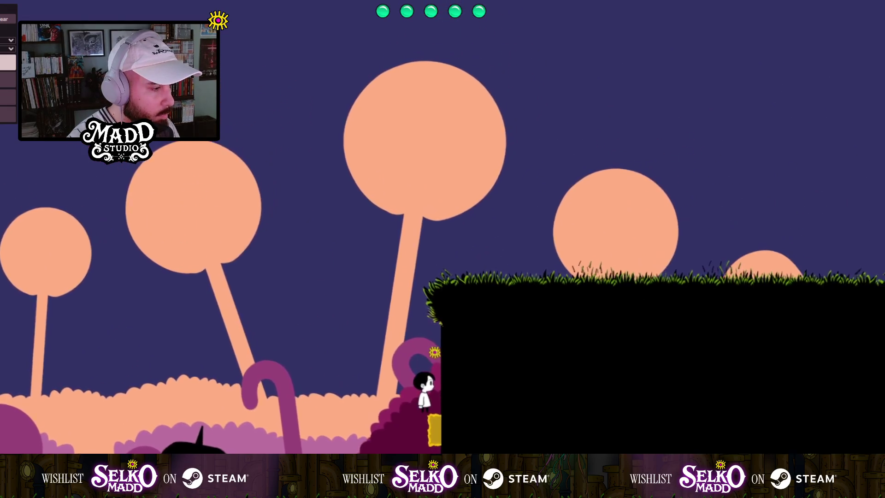
pyautogui.press('Right')
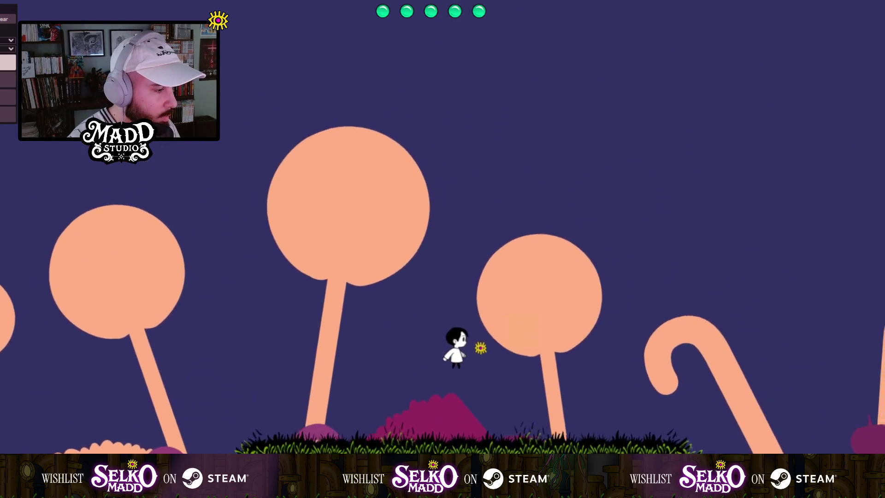
pyautogui.press('Right')
pyautogui.press('space')
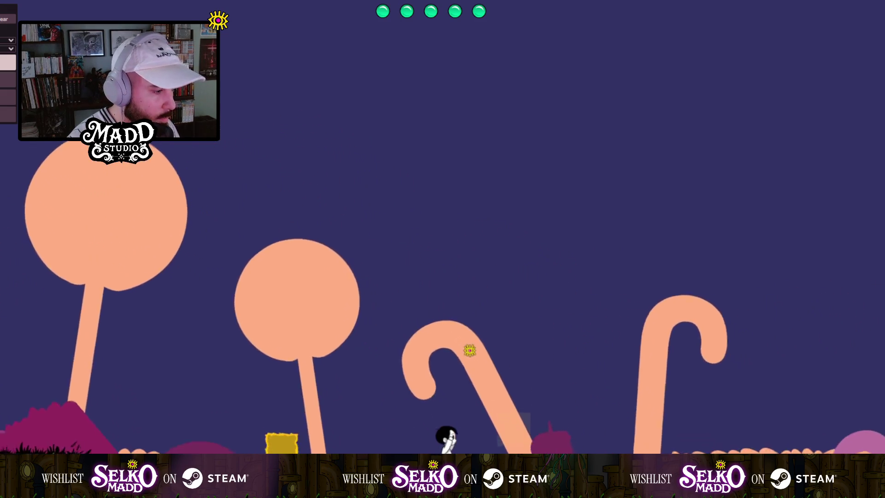
pyautogui.press('Right')
pyautogui.press('space')
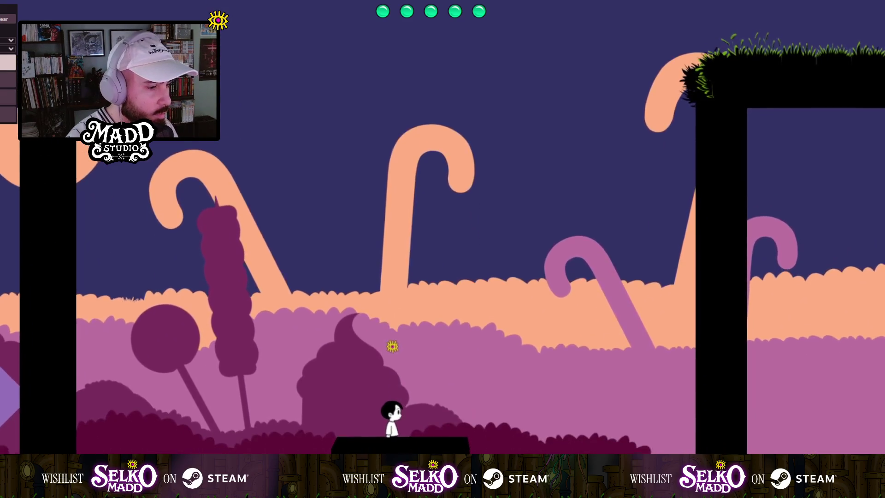
# Jump off the black platform and over the grassy platform, continuing right.
pyautogui.press('Left')
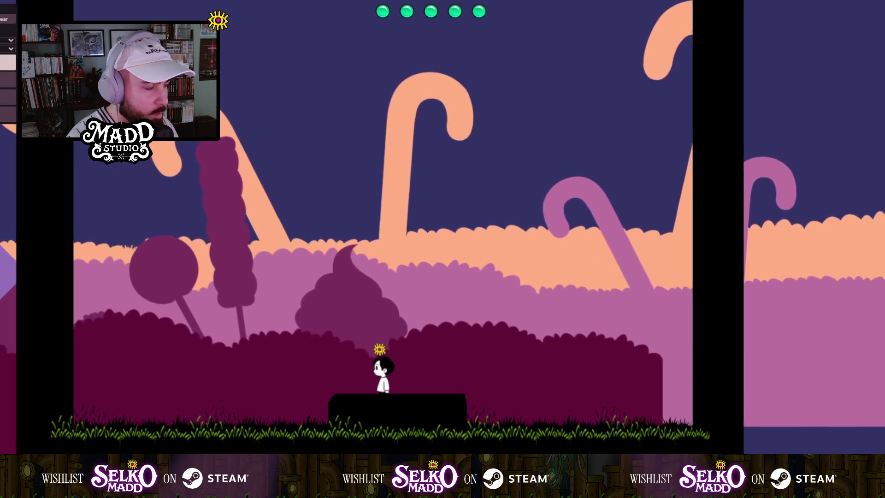
pyautogui.press('Right')
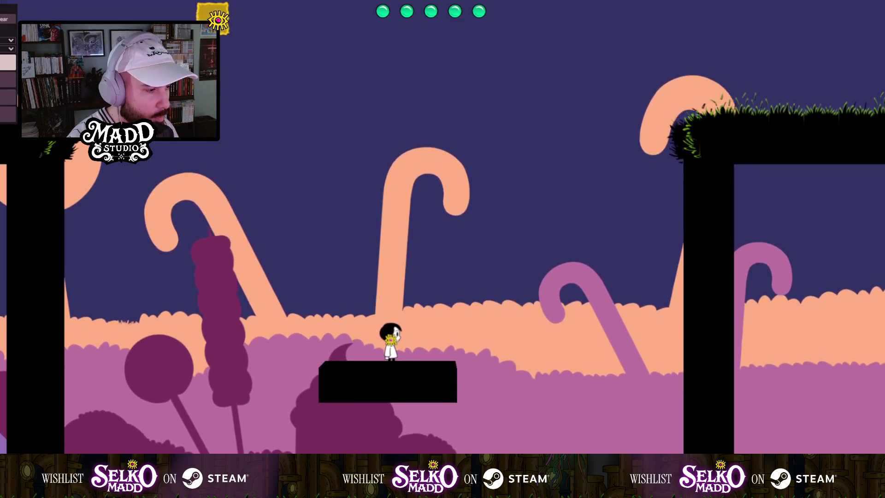
pyautogui.press('space')
pyautogui.press('Right')
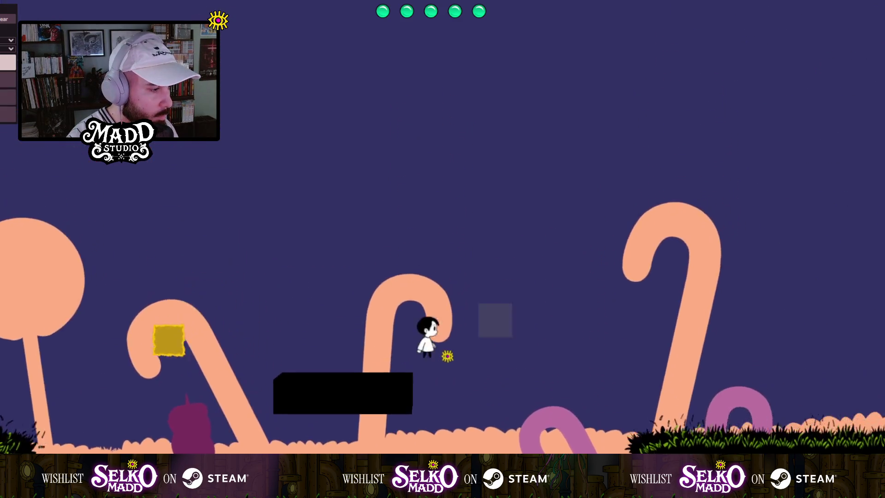
pyautogui.press('Right')
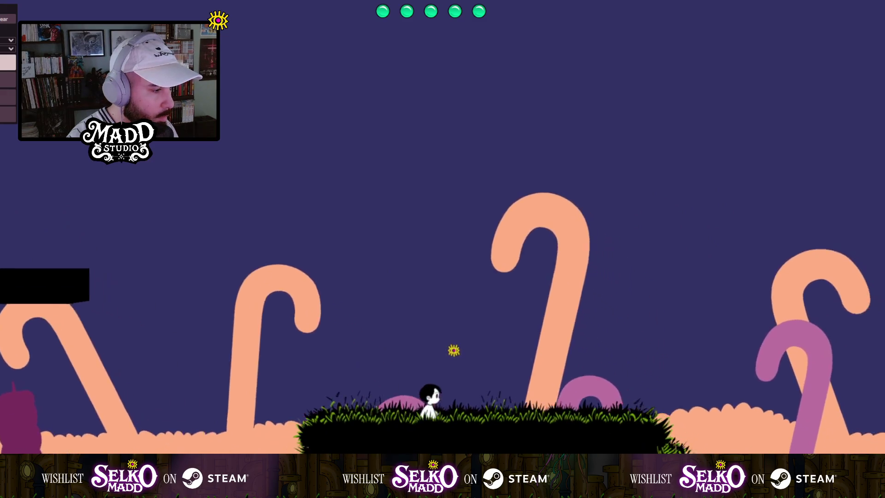
pyautogui.press('Right')
pyautogui.press('space')
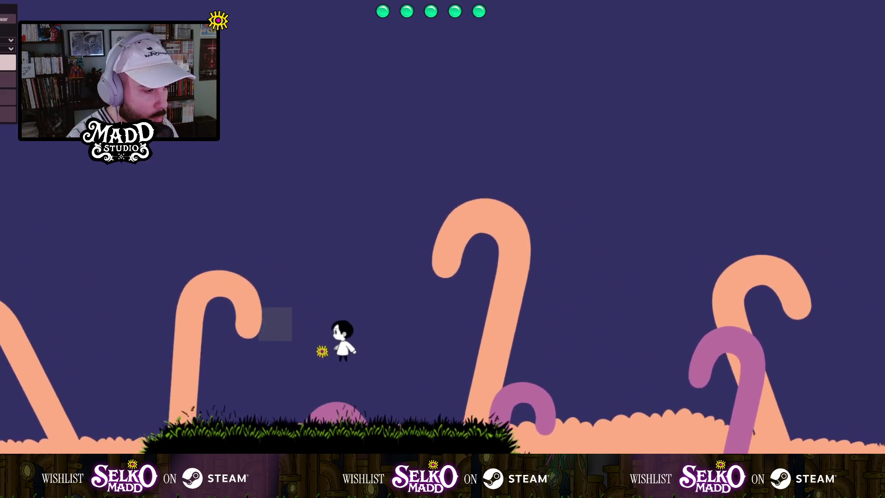
pyautogui.press('Right')
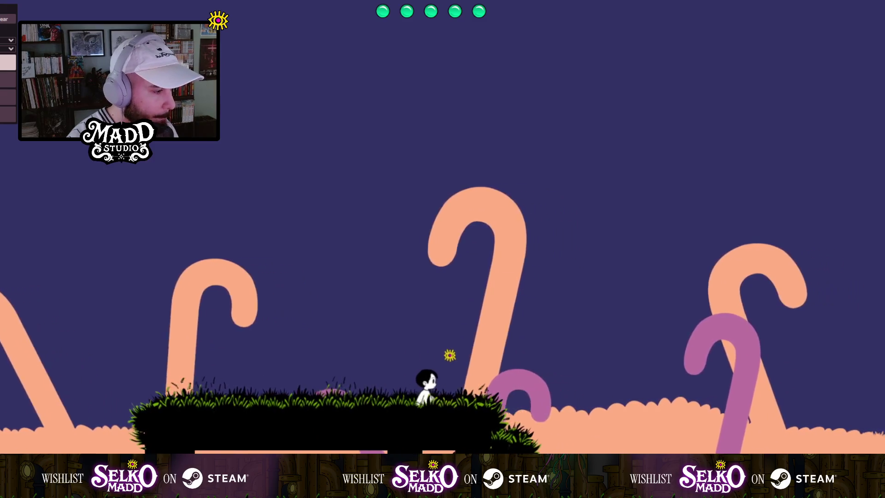
# Walk down the grassy slope onto flat ground, then turn and jump heading left.
pyautogui.press('Right')
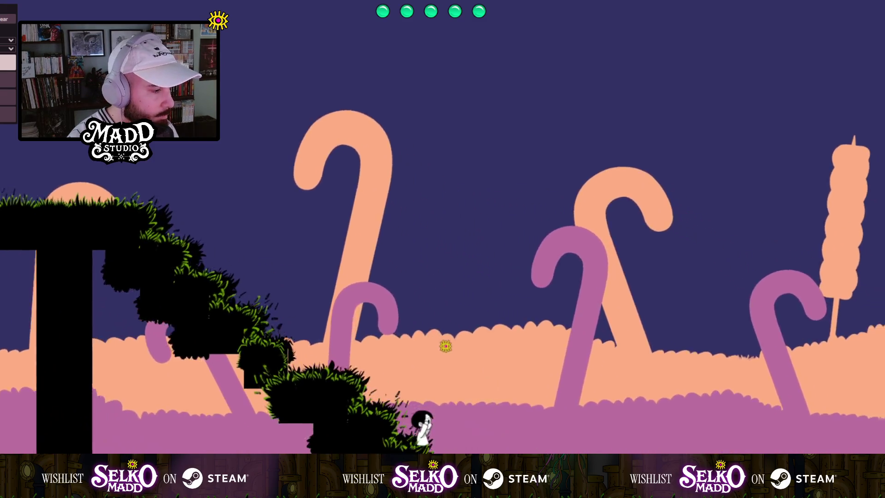
pyautogui.press('Right')
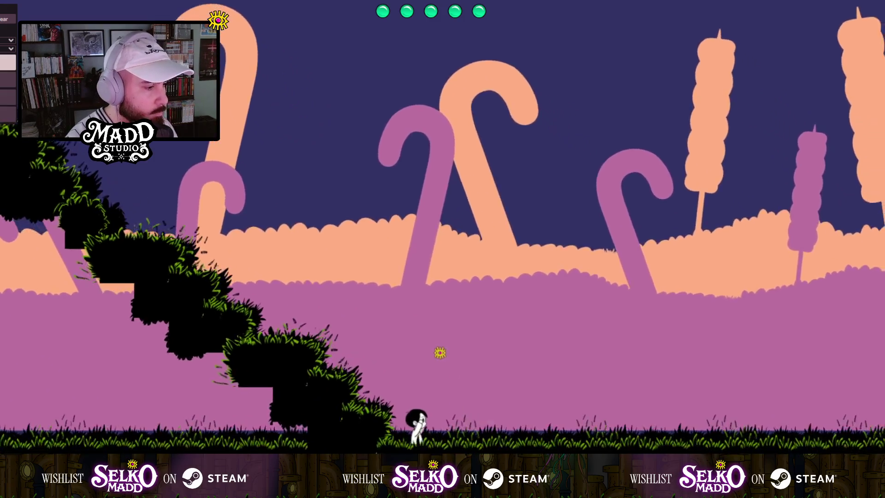
pyautogui.press('Right')
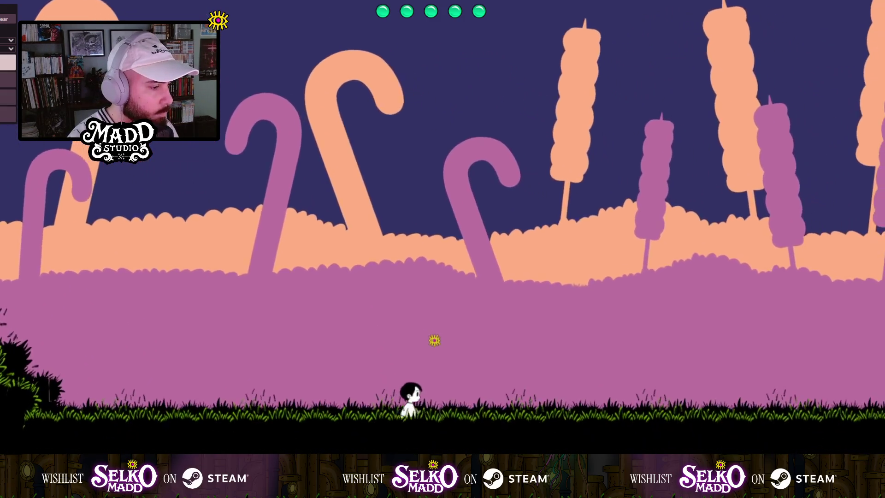
pyautogui.press('Right')
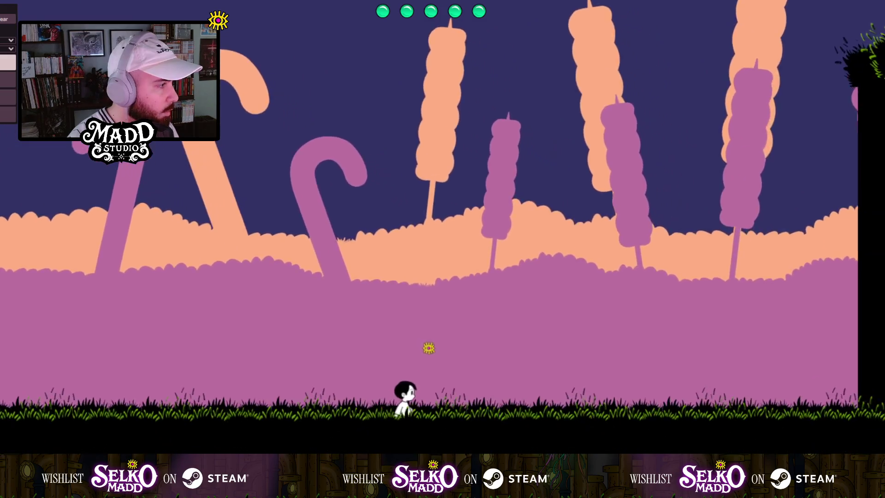
pyautogui.press('Left')
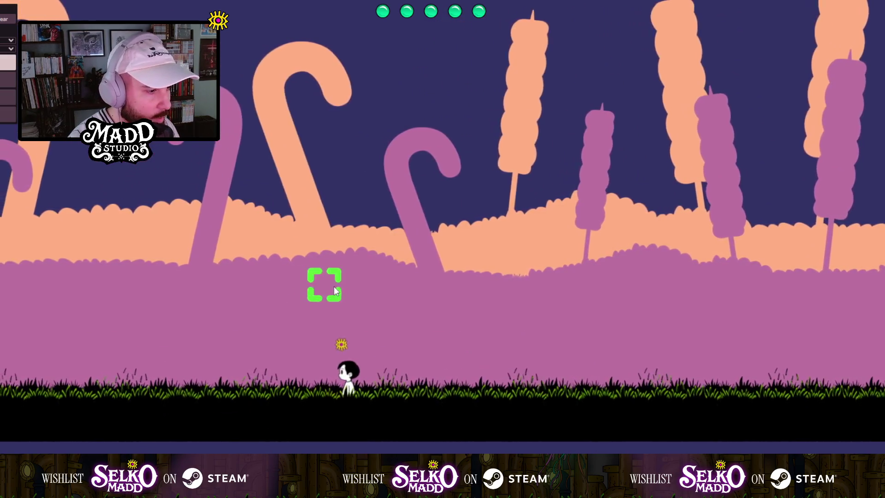
pyautogui.press('Left')
pyautogui.press('space')
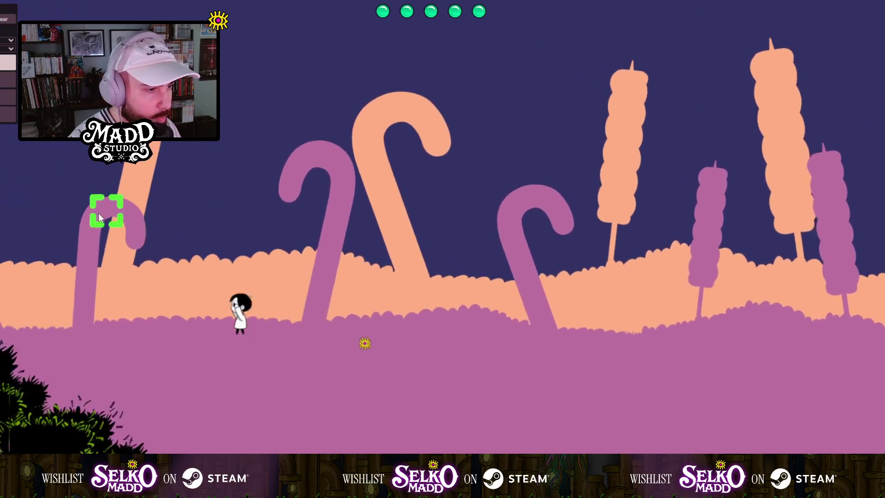
# Run left through the lollipop area, past the cliff and tall trees.
pyautogui.press('Left')
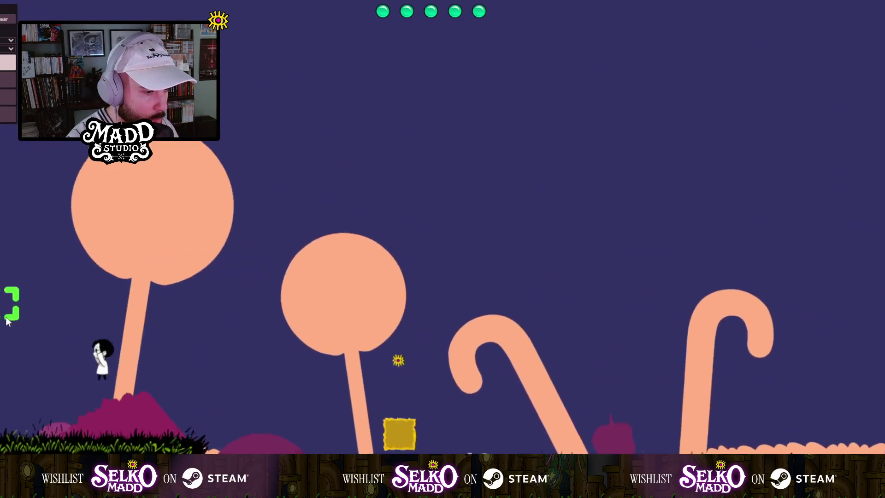
pyautogui.press('Right')
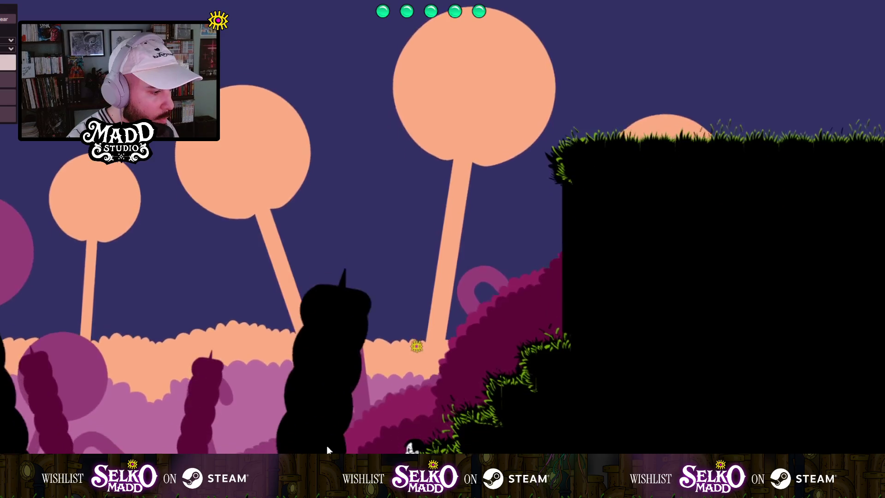
pyautogui.press('Left')
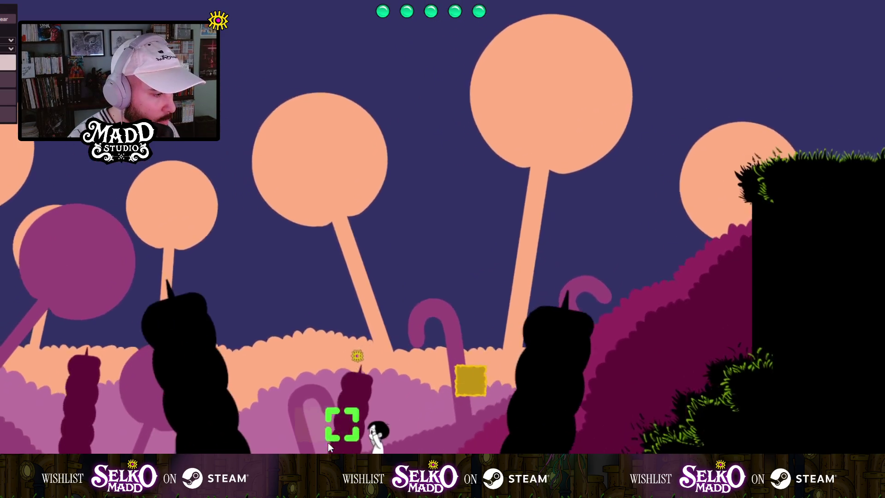
pyautogui.press('Left')
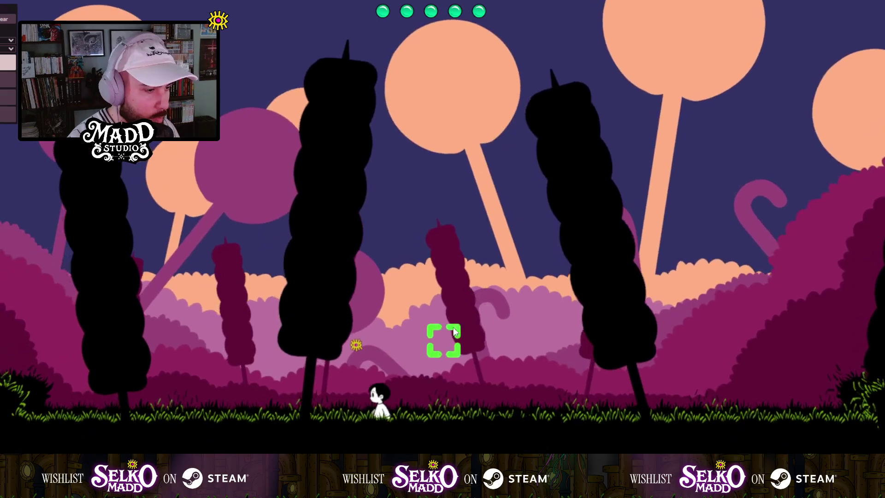
pyautogui.press('Left')
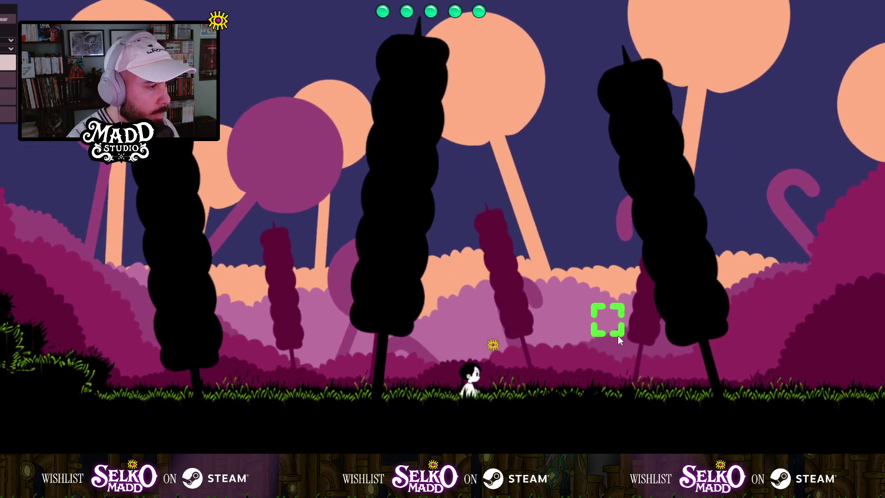
pyautogui.press('Left')
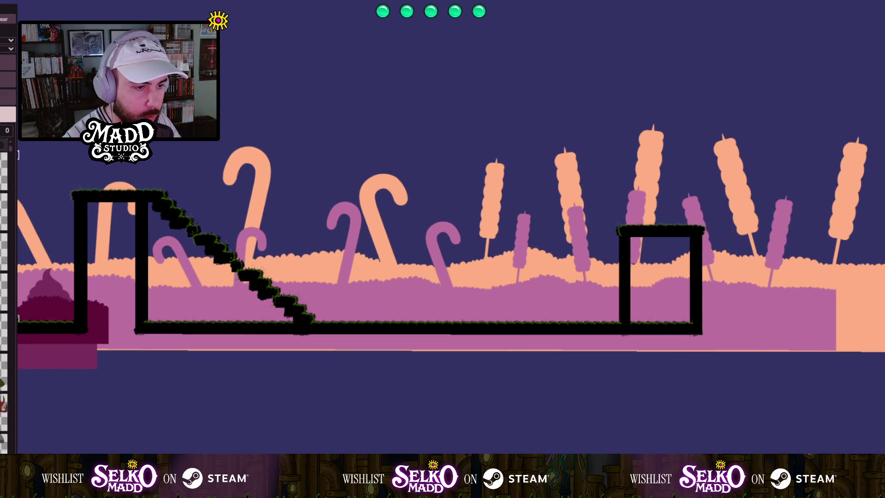
# Scroll the pattern list to bonbon pattern41.png and draw its dark magenta bush block below the level.
pyautogui.moveTo(13, 186); pyautogui.dragTo(21, 286)
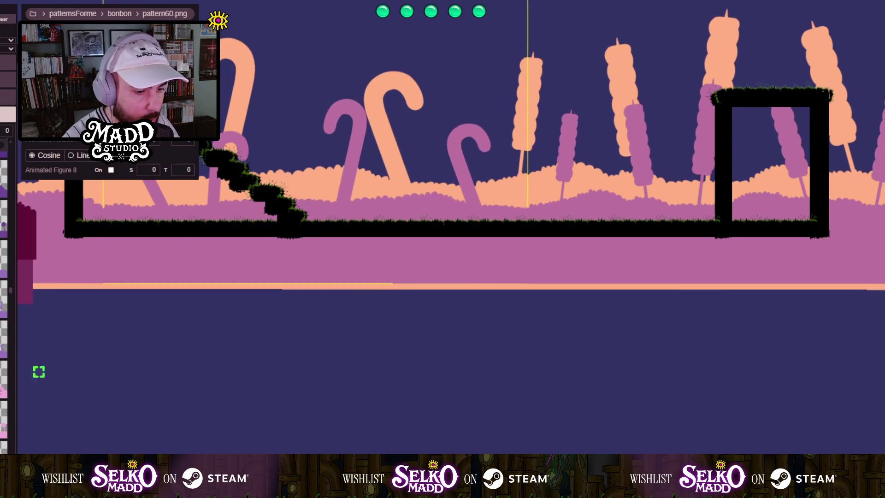
pyautogui.scroll(-1, 4, 276)
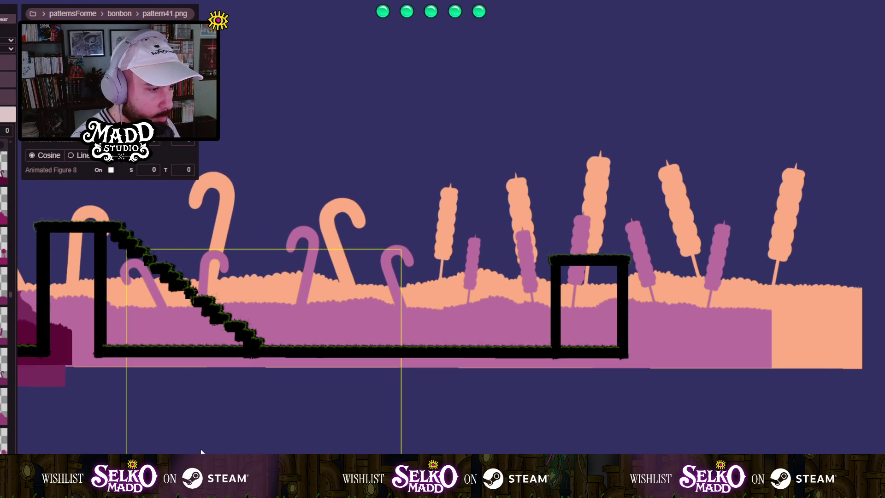
# Raise the pattern41 bush block to the ground line behind the staircase, check its edges, and deselect it.
pyautogui.moveTo(175, 328); pyautogui.dragTo(175, 316)
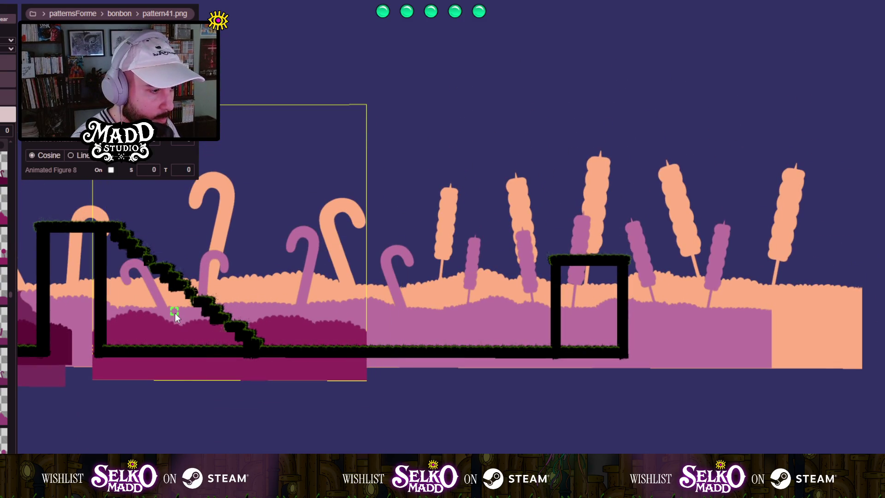
pyautogui.scroll(5, 176, 313)
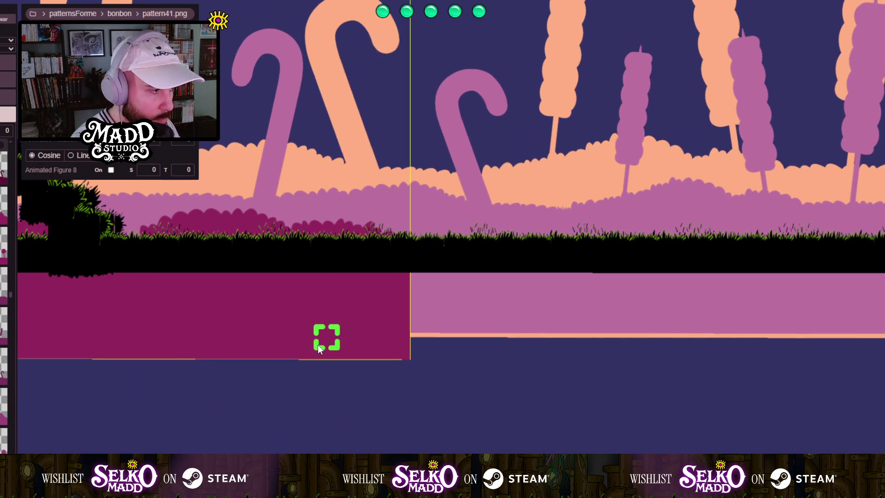
pyautogui.moveTo(262, 212)
pyautogui.mouseDown()
pyautogui.moveTo(286, 423)
pyautogui.moveTo(383, 392)
pyautogui.moveTo(382, 383)
pyautogui.mouseUp()
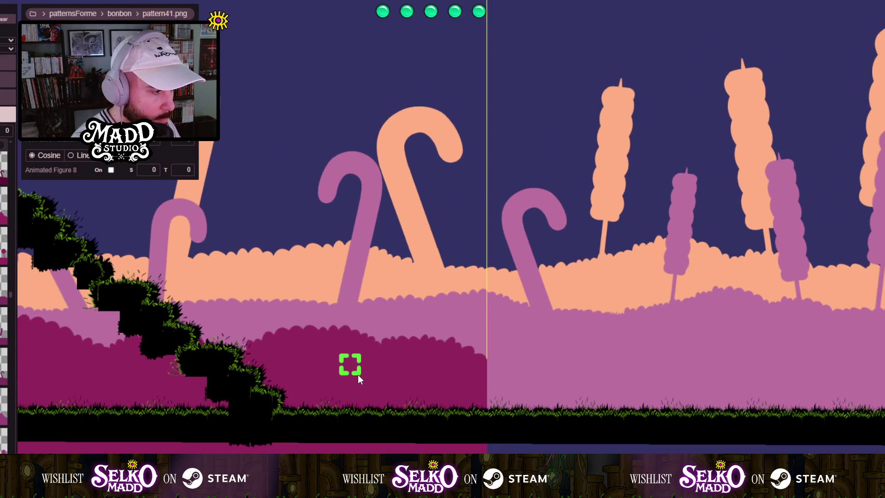
pyautogui.moveTo(419, 336); pyautogui.dragTo(275, 330)
pyautogui.scroll(-3, 275, 328)
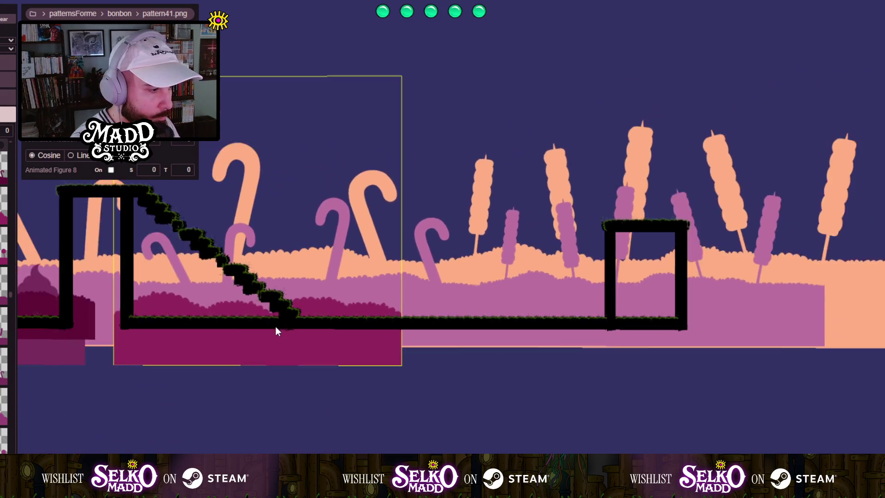
pyautogui.scroll(-2, 275, 326)
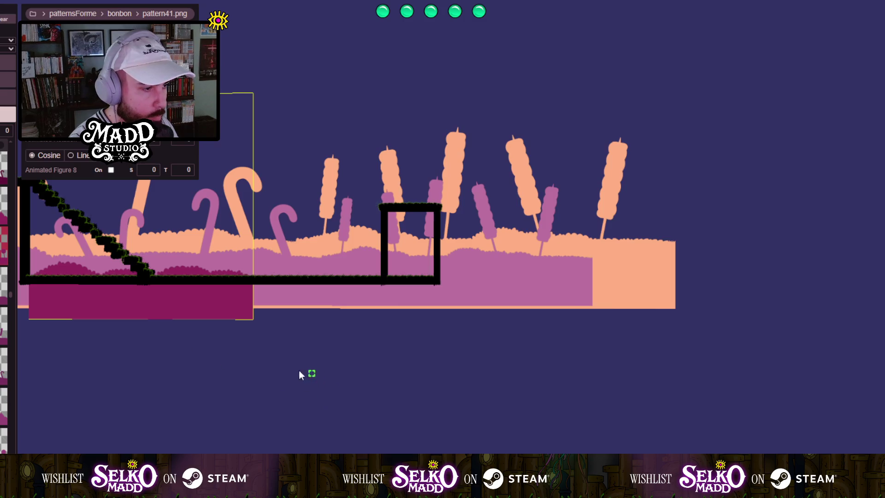
pyautogui.click(256, 362)
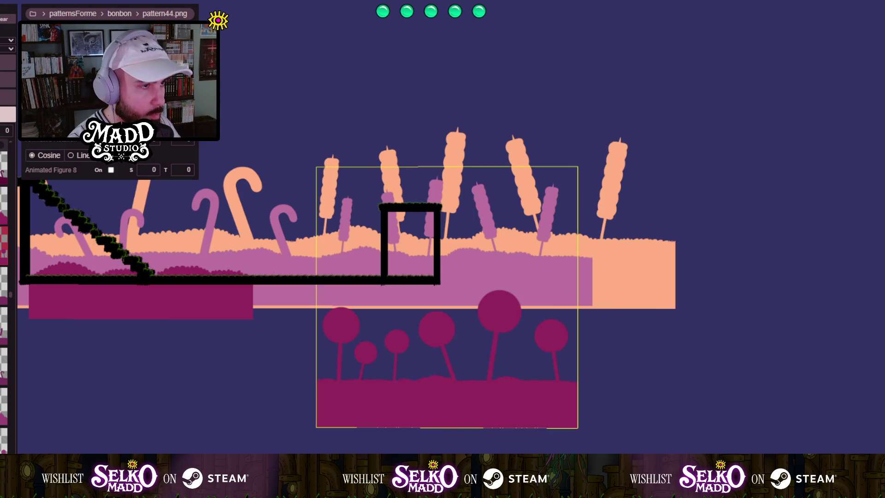
# Move the pattern44 lollipop-tree block onto the ground strip.
pyautogui.moveTo(392, 376)
pyautogui.mouseDown()
pyautogui.moveTo(321, 284)
pyautogui.moveTo(300, 275)
pyautogui.mouseUp()
pyautogui.scroll(6, 311, 317)
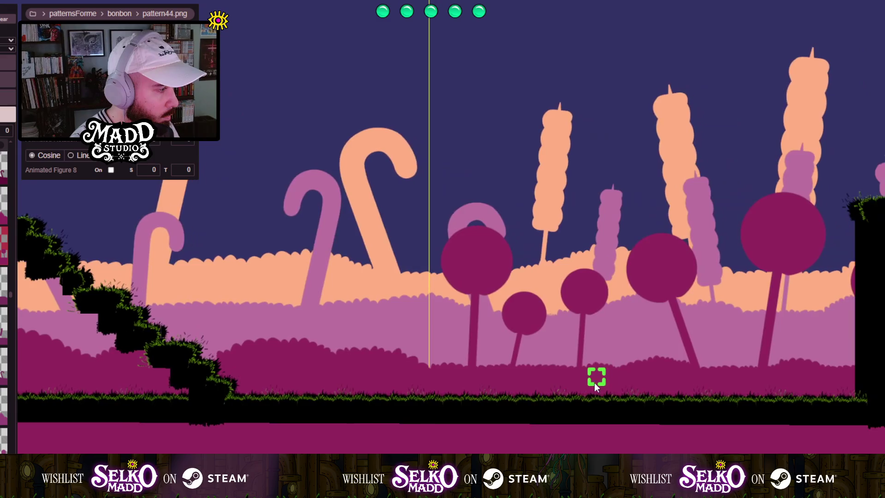
pyautogui.scroll(-3, 573, 382)
pyautogui.scroll(-5, 216, 350)
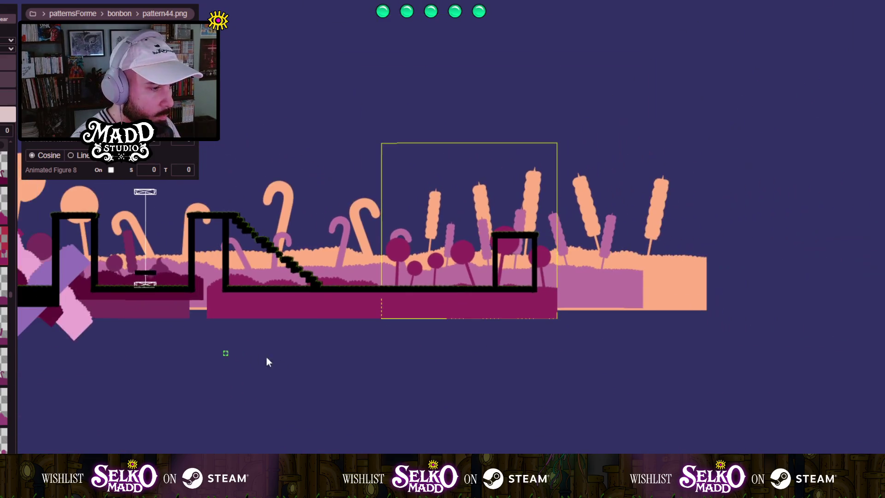
pyautogui.scroll(3, 312, 355)
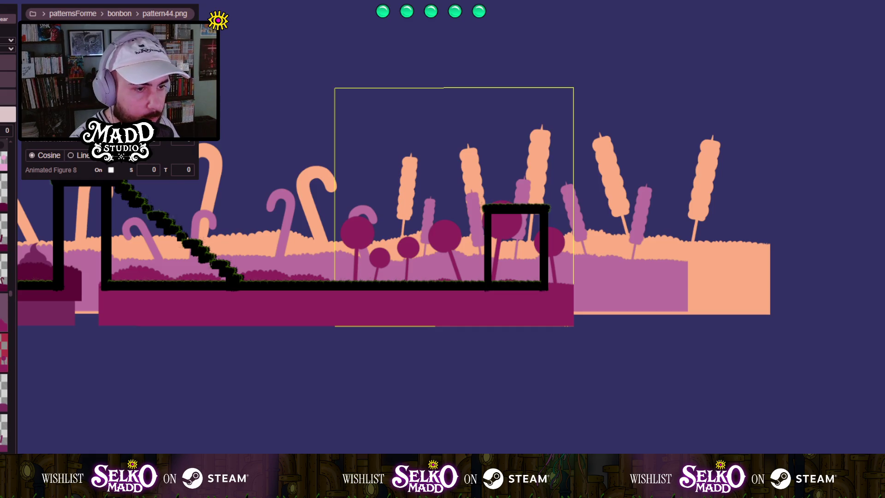
# Resize the pattern37 candy-cluster block to a square and set it on the platform beside the stairs.
pyautogui.moveTo(375, 407)
pyautogui.mouseDown()
pyautogui.moveTo(389, 375)
pyautogui.moveTo(347, 289)
pyautogui.mouseUp()
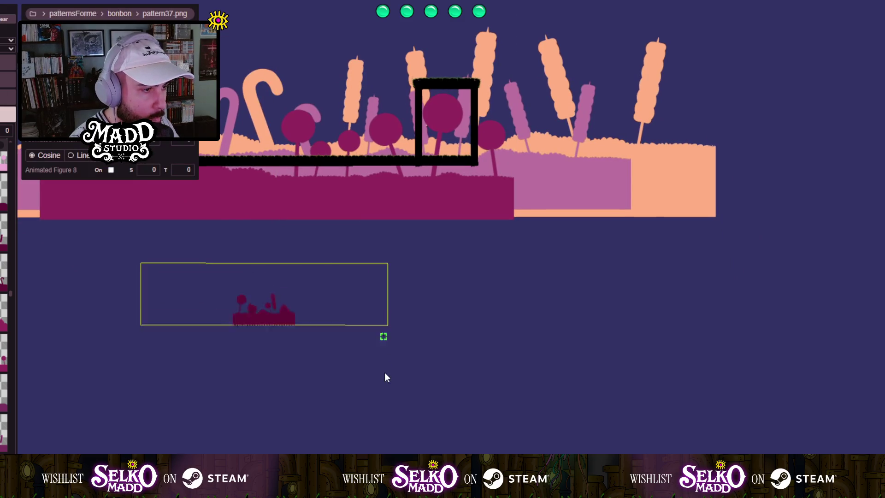
pyautogui.moveTo(386, 377)
pyautogui.mouseDown()
pyautogui.moveTo(348, 386)
pyautogui.moveTo(342, 450)
pyautogui.mouseUp()
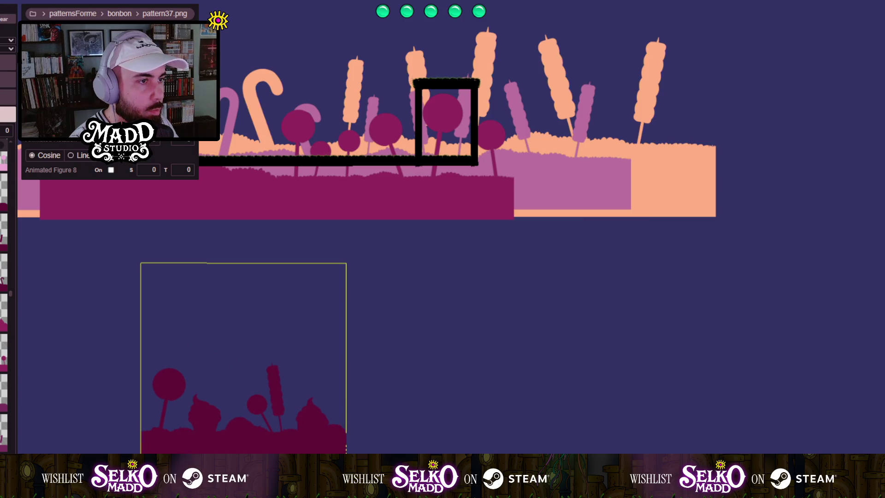
pyautogui.moveTo(244, 359); pyautogui.dragTo(261, 356)
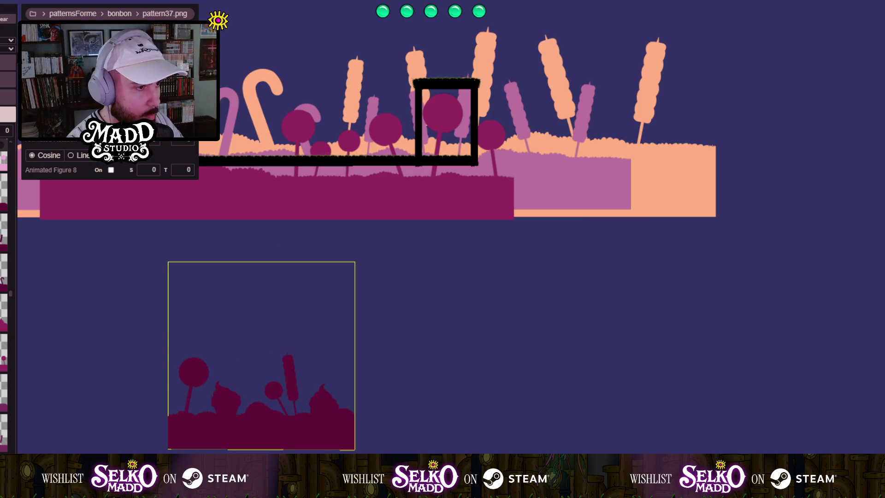
pyautogui.moveTo(380, 233); pyautogui.dragTo(428, 313)
pyautogui.moveTo(297, 355); pyautogui.dragTo(191, 266)
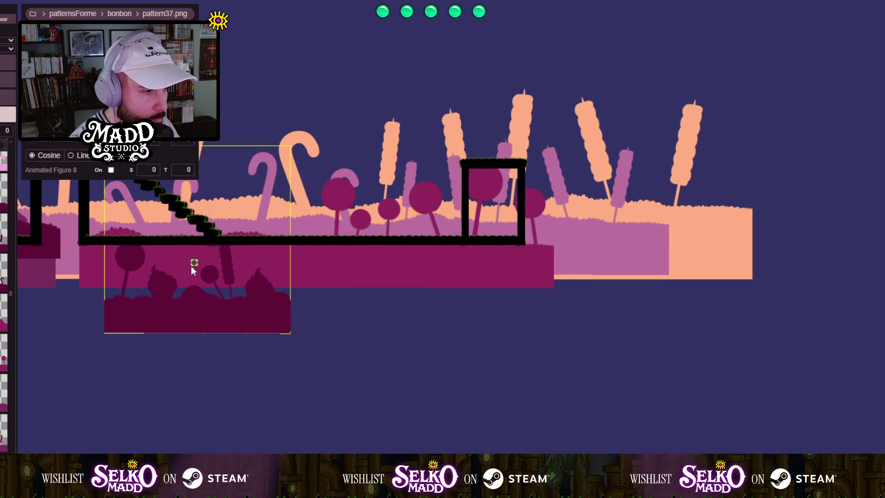
pyautogui.scroll(5, 184, 264)
pyautogui.moveTo(260, 405)
pyautogui.mouseDown()
pyautogui.moveTo(297, 352)
pyautogui.moveTo(286, 341)
pyautogui.mouseUp()
pyautogui.moveTo(282, 329); pyautogui.dragTo(262, 332)
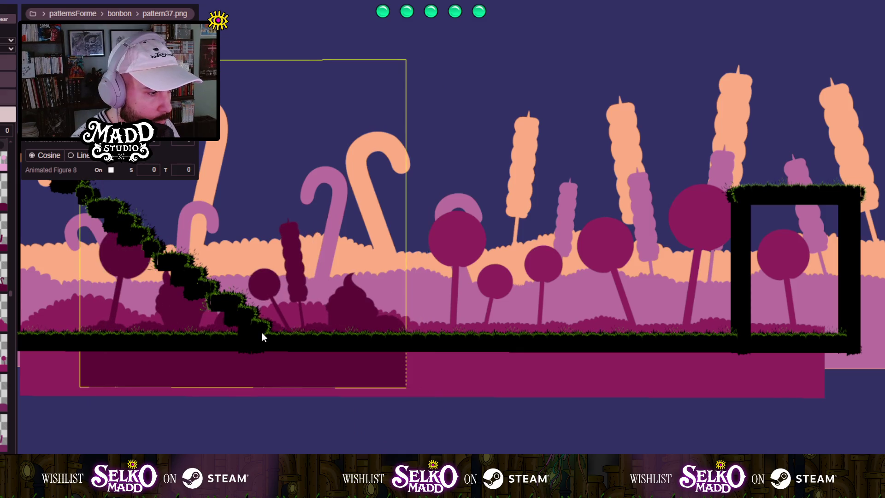
pyautogui.scroll(5, 262, 332)
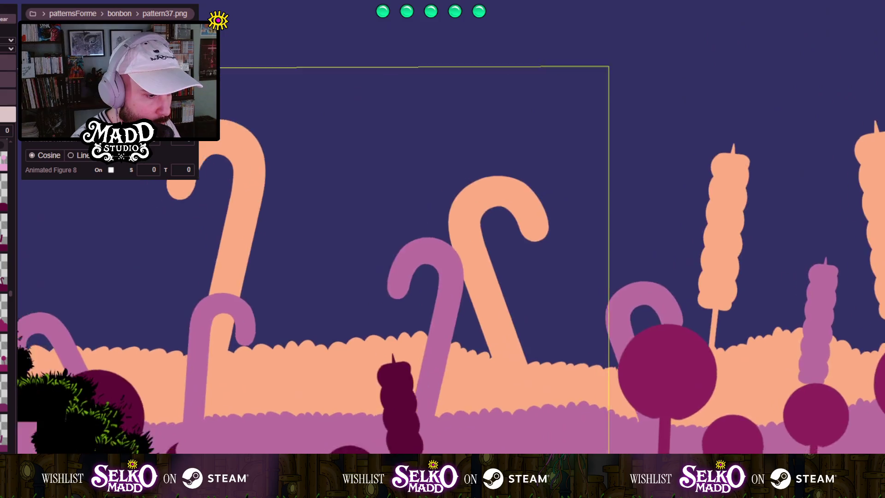
pyautogui.moveTo(396, 405)
pyautogui.mouseDown()
pyautogui.moveTo(346, 342)
pyautogui.moveTo(207, 253)
pyautogui.moveTo(124, 332)
pyautogui.moveTo(36, 249)
pyautogui.mouseUp()
# Enlarge a new pattern36 dark bush block in the free space below the level.
pyautogui.scroll(-5, 37, 245)
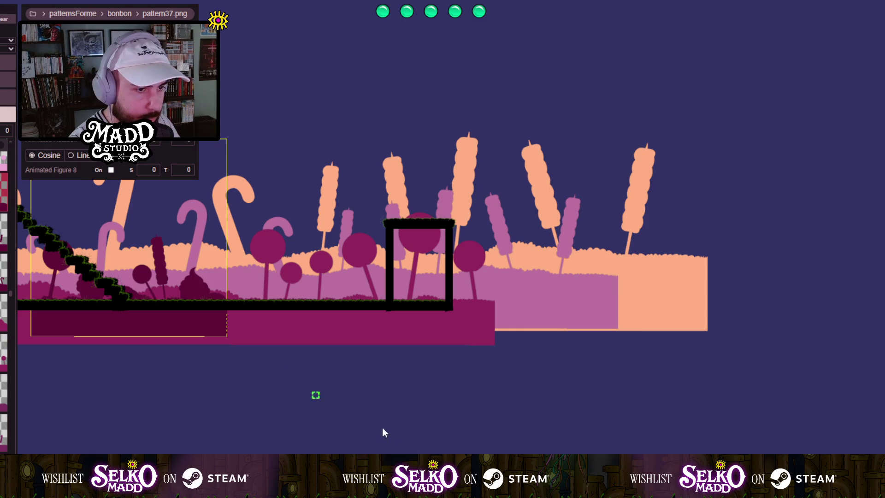
pyautogui.moveTo(381, 431); pyautogui.dragTo(373, 270)
pyautogui.moveTo(220, 248)
pyautogui.mouseDown()
pyautogui.moveTo(340, 251)
pyautogui.moveTo(399, 338)
pyautogui.moveTo(411, 458)
pyautogui.moveTo(440, 461)
pyautogui.mouseUp()
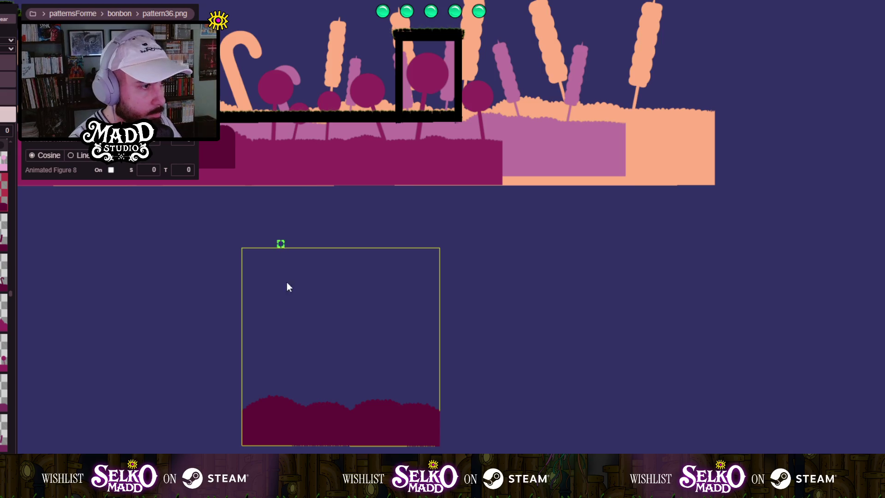
# Lift the pattern36 bush onto the scene, play-test, then lay a pattern40 candy-cane strip by the door frame.
pyautogui.moveTo(292, 434)
pyautogui.mouseDown()
pyautogui.moveTo(298, 117)
pyautogui.moveTo(286, 122)
pyautogui.mouseUp()
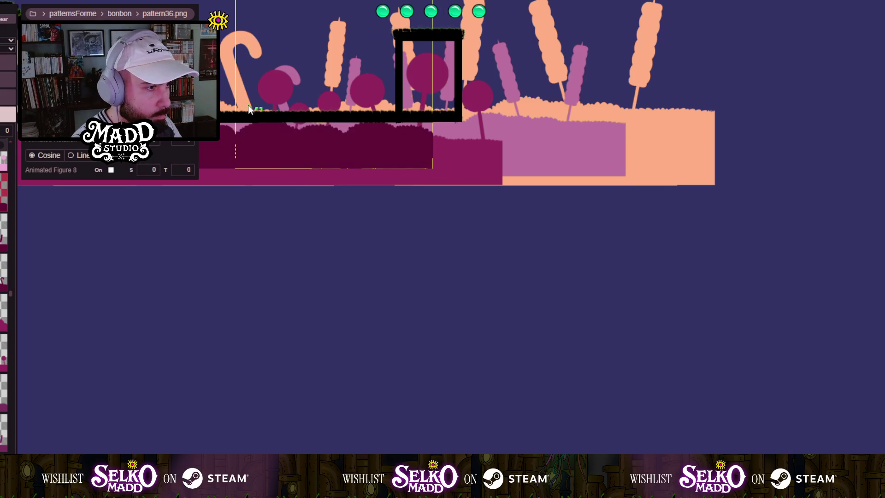
pyautogui.press('F5')
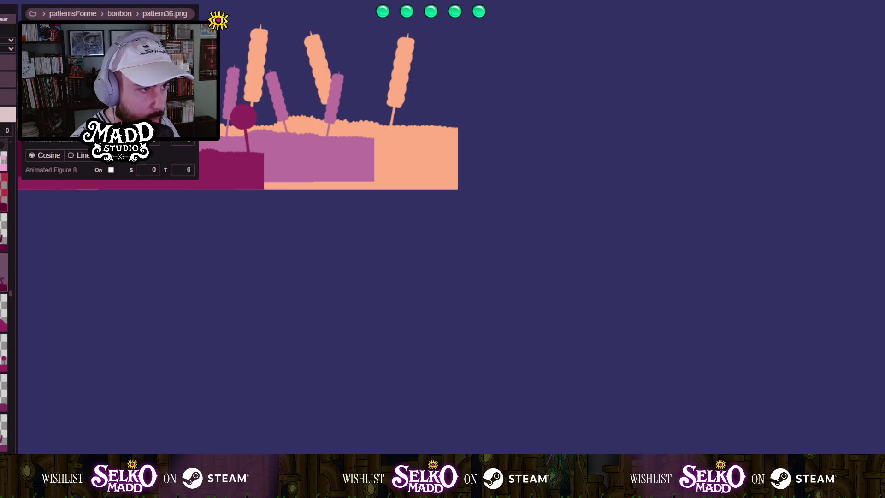
pyautogui.moveTo(200, 251)
pyautogui.mouseDown()
pyautogui.moveTo(348, 271)
pyautogui.moveTo(434, 412)
pyautogui.moveTo(388, 417)
pyautogui.moveTo(372, 408)
pyautogui.moveTo(374, 427)
pyautogui.moveTo(379, 411)
pyautogui.mouseUp()
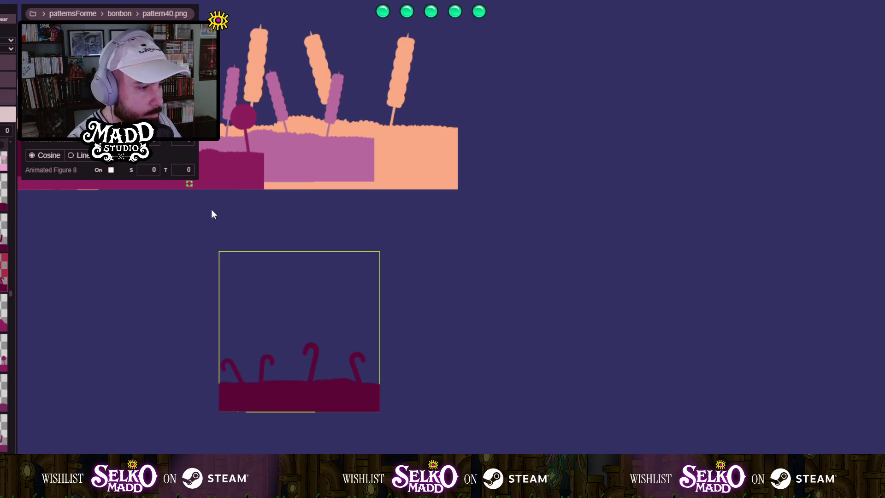
pyautogui.moveTo(249, 394)
pyautogui.mouseDown()
pyautogui.moveTo(298, 156)
pyautogui.moveTo(98, 232)
pyautogui.moveTo(373, 301)
pyautogui.mouseUp()
pyautogui.moveTo(482, 396); pyautogui.dragTo(416, 256)
pyautogui.scroll(5, 416, 255)
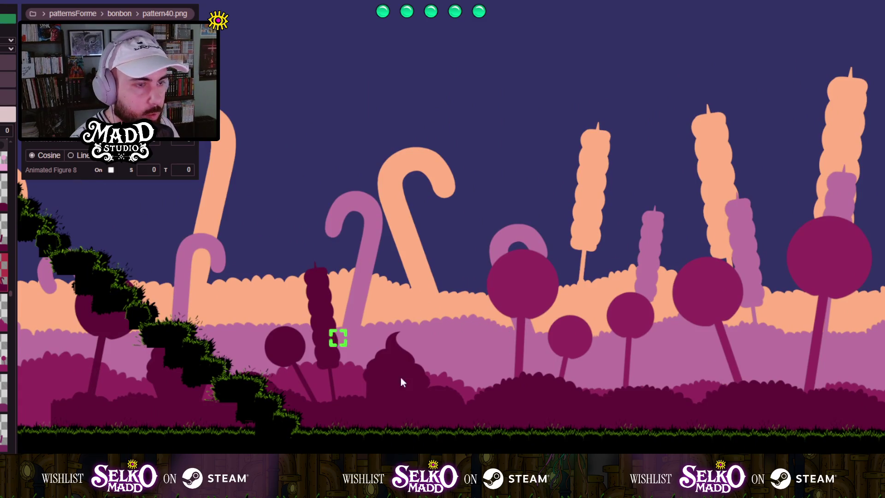
pyautogui.scroll(-5, 440, 401)
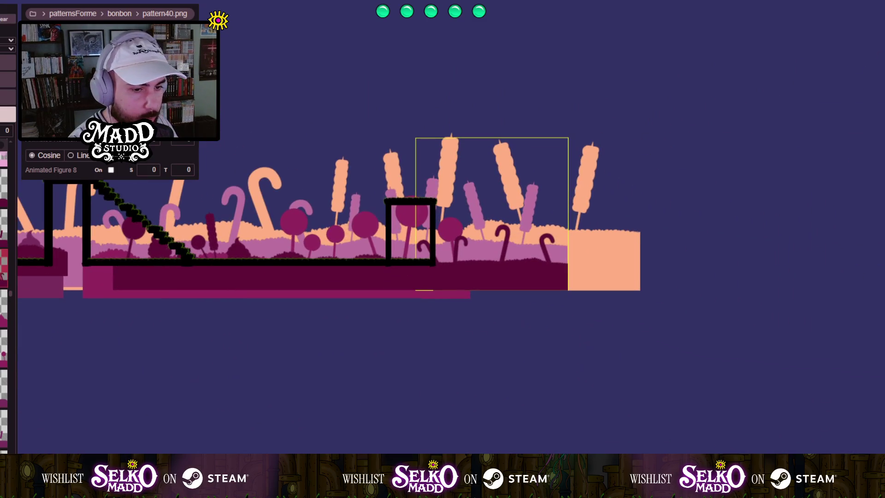
pyautogui.scroll(-5, 6, 313)
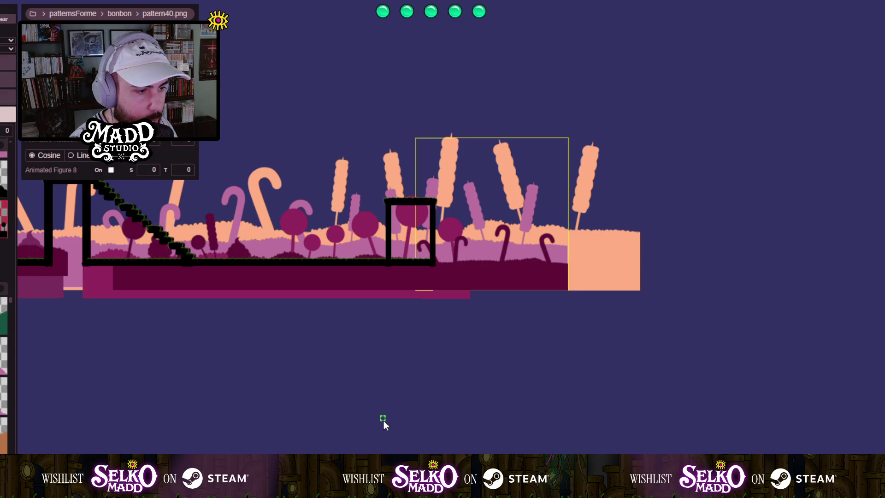
# Add a large pattern64 black lollipop-silhouette box over the level's left ground.
pyautogui.moveTo(383, 420); pyautogui.dragTo(381, 292)
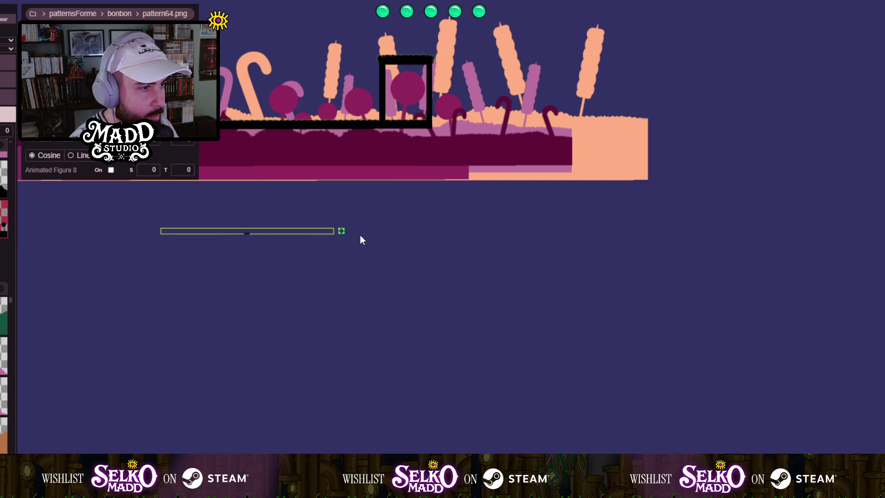
pyautogui.moveTo(360, 239)
pyautogui.mouseDown()
pyautogui.moveTo(439, 417)
pyautogui.moveTo(474, 475)
pyautogui.moveTo(520, 491)
pyautogui.moveTo(462, 491)
pyautogui.mouseUp()
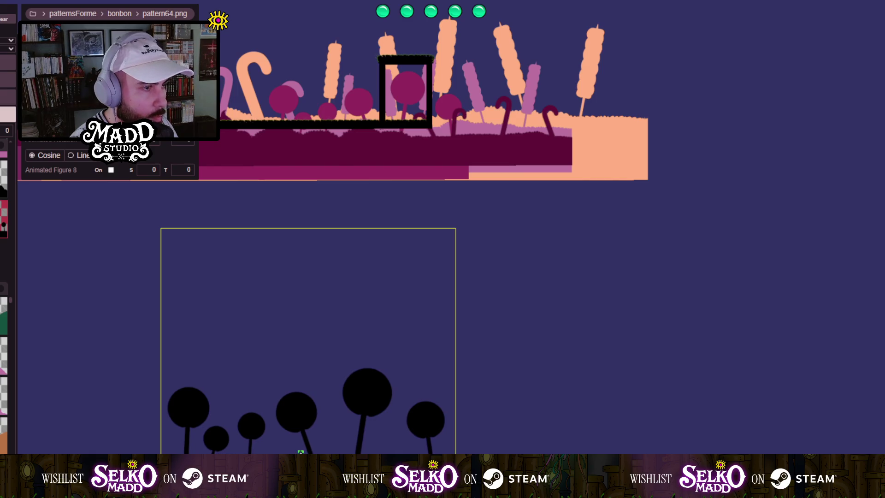
pyautogui.moveTo(300, 452); pyautogui.dragTo(281, 314)
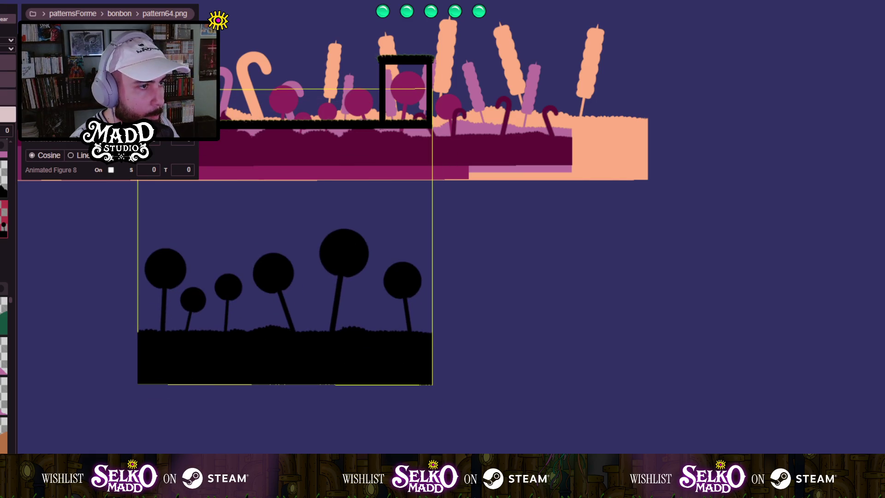
pyautogui.moveTo(288, 343)
pyautogui.mouseDown()
pyautogui.moveTo(318, 403)
pyautogui.moveTo(302, 236)
pyautogui.mouseUp()
pyautogui.scroll(10, 249, 213)
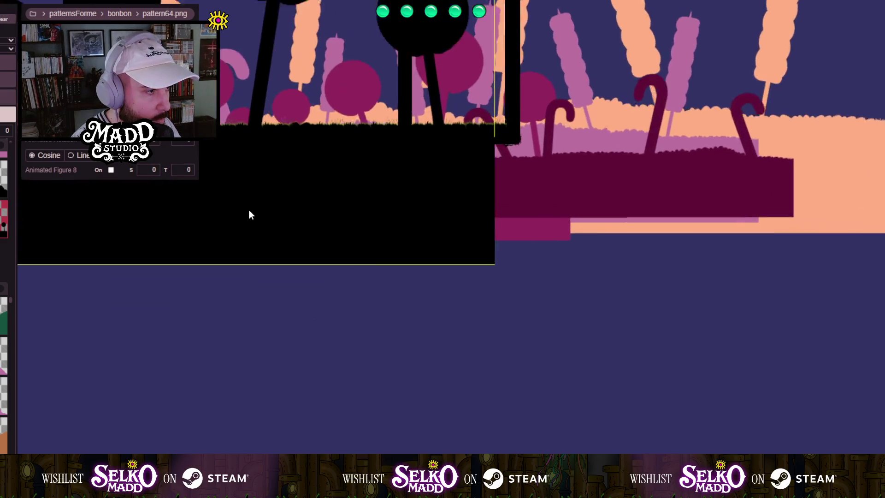
pyautogui.scroll(-4, 177, 373)
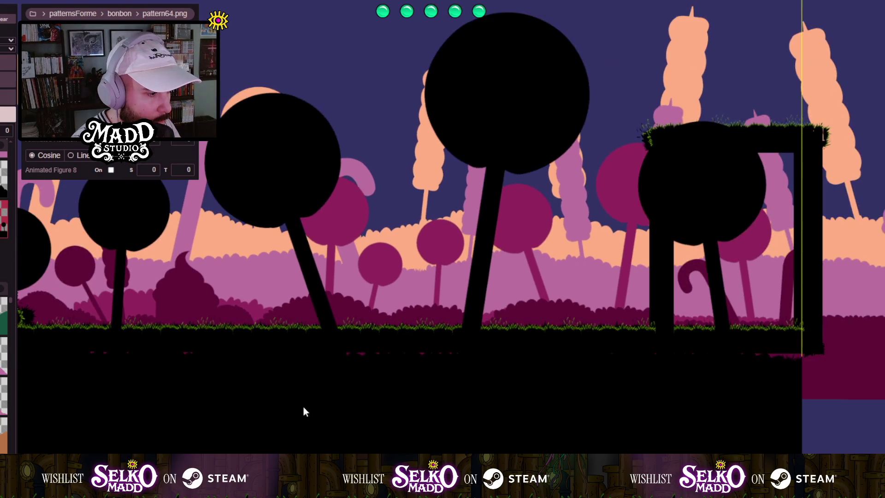
# Play-test the level, then pan and zoom out to check the new foreground.
pyautogui.press('F5')
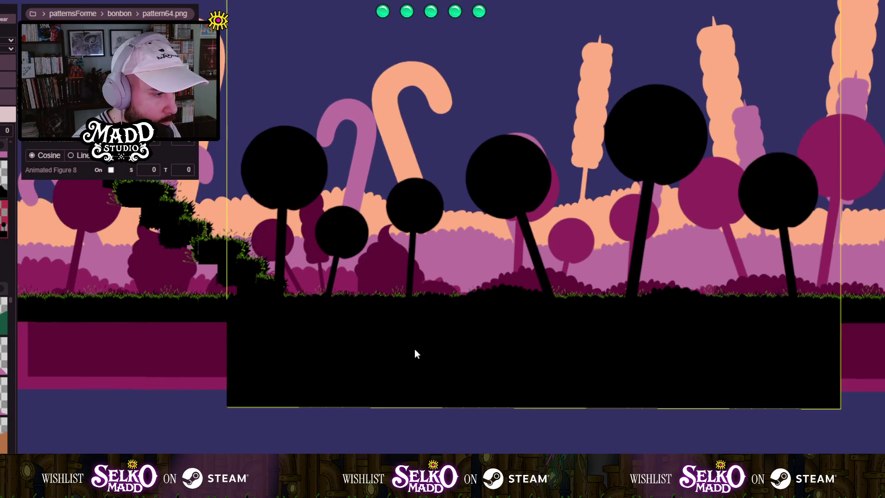
pyautogui.click(323, 288)
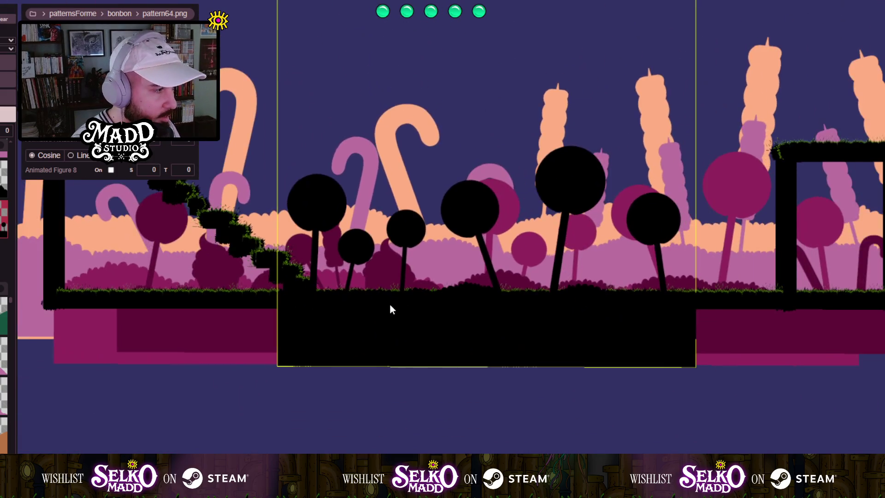
pyautogui.moveTo(391, 308)
pyautogui.mouseDown()
pyautogui.moveTo(190, 306)
pyautogui.moveTo(358, 312)
pyautogui.moveTo(347, 329)
pyautogui.moveTo(268, 328)
pyautogui.mouseUp()
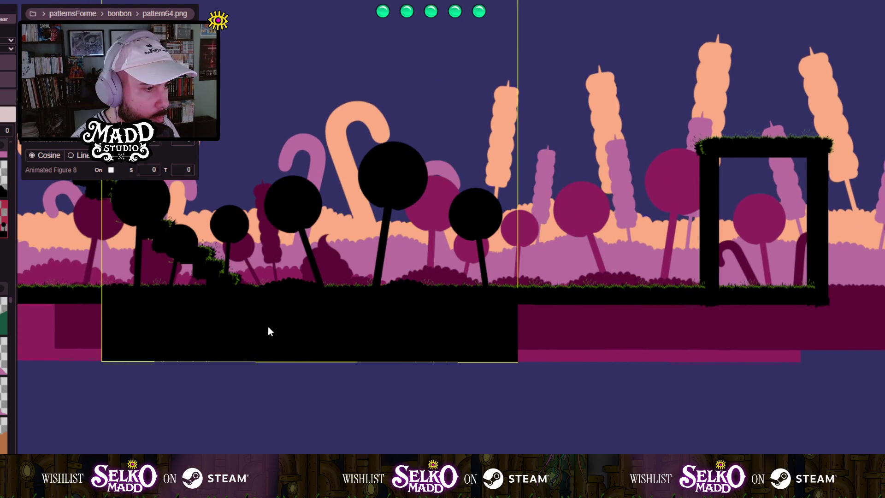
pyautogui.moveTo(181, 278)
pyautogui.mouseDown()
pyautogui.moveTo(256, 362)
pyautogui.moveTo(258, 273)
pyautogui.mouseUp()
pyautogui.scroll(-2, 252, 272)
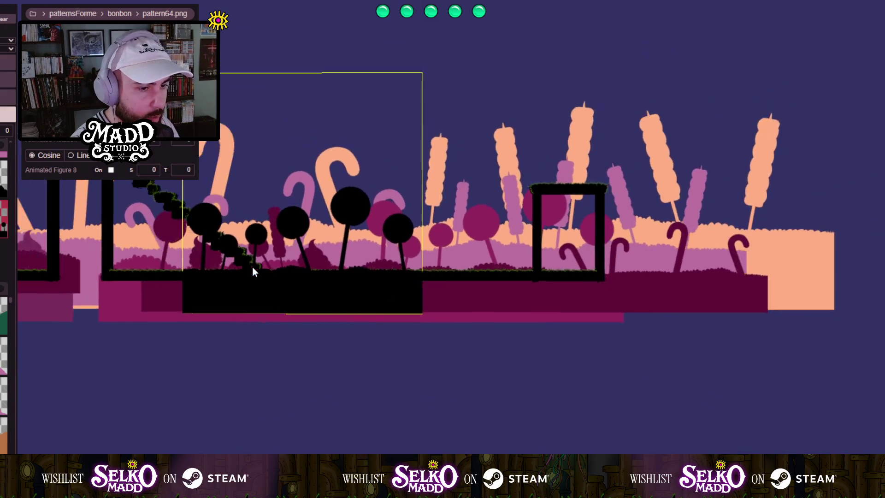
pyautogui.scroll(-1, 252, 271)
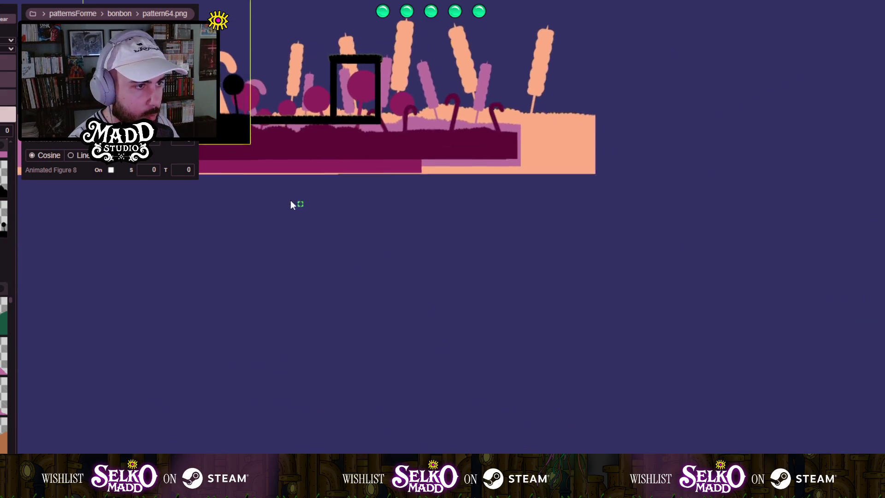
# Add a pattern65 black candy-cane silhouette box, widen it to a square, and set it around the door frame.
pyautogui.click(283, 292)
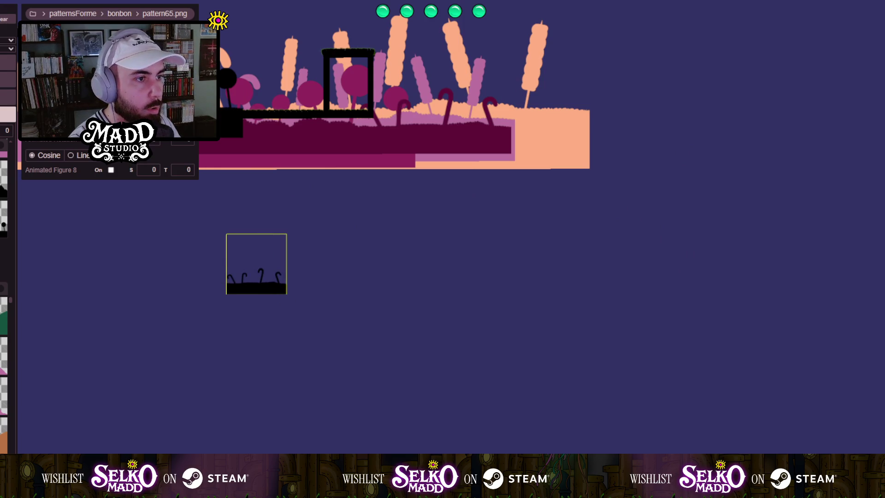
pyautogui.moveTo(287, 263); pyautogui.dragTo(391, 263)
pyautogui.moveTo(309, 234); pyautogui.dragTo(308, 128)
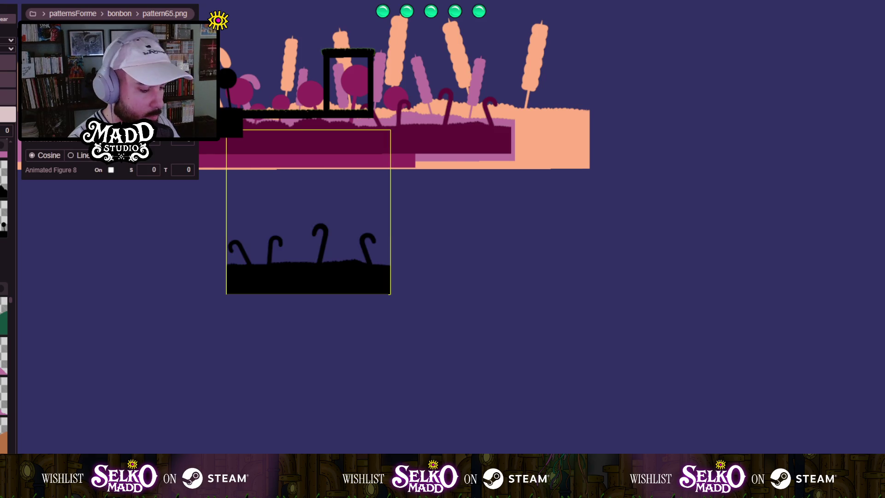
pyautogui.moveTo(308, 317); pyautogui.dragTo(325, 189)
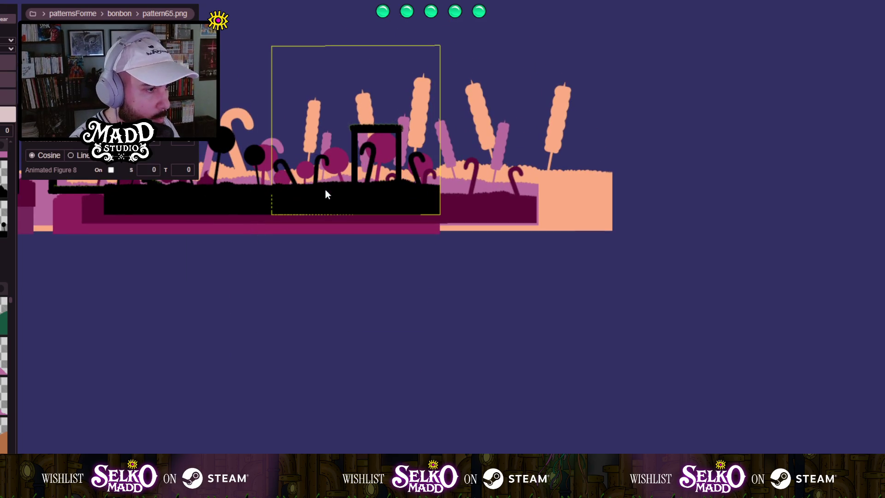
pyautogui.scroll(5, 247, 178)
pyautogui.scroll(-5, 230, 190)
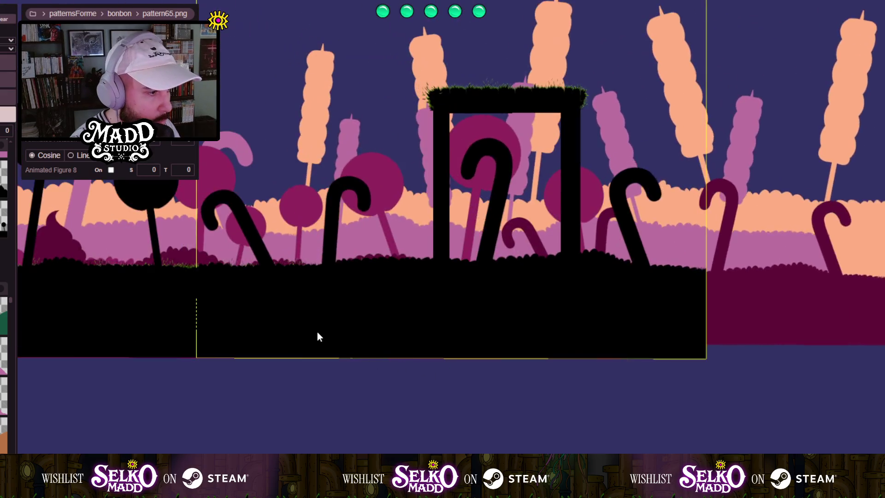
pyautogui.scroll(3, 278, 322)
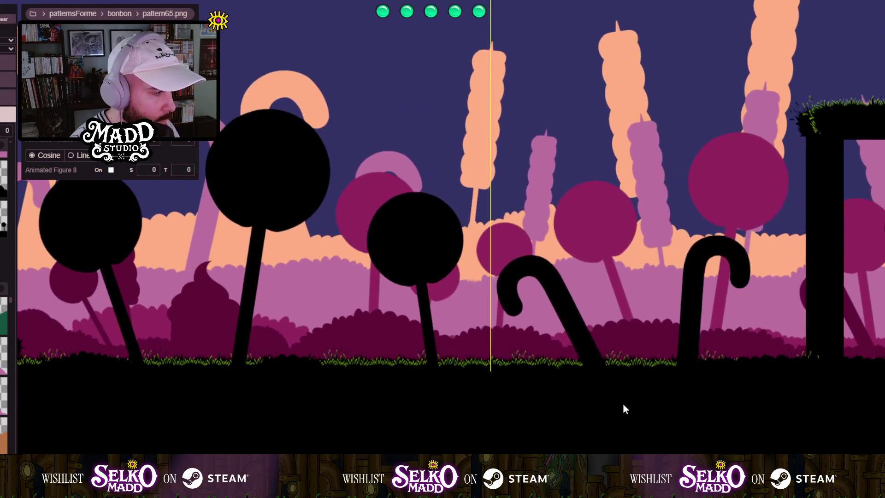
pyautogui.scroll(-5, 297, 394)
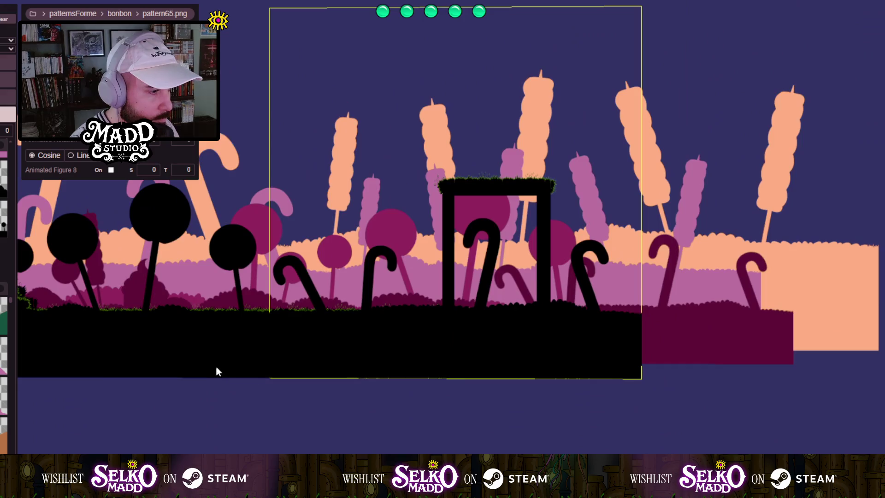
pyautogui.moveTo(217, 371); pyautogui.dragTo(389, 365)
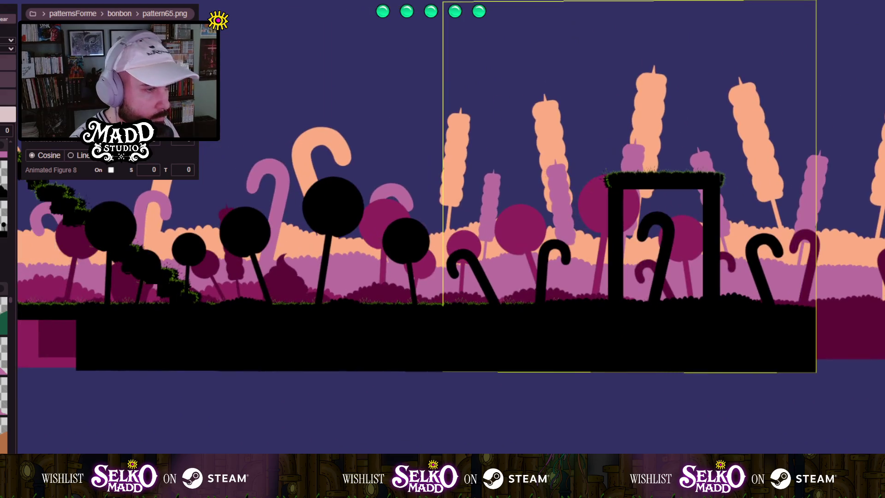
pyautogui.moveTo(246, 318); pyautogui.dragTo(461, 322)
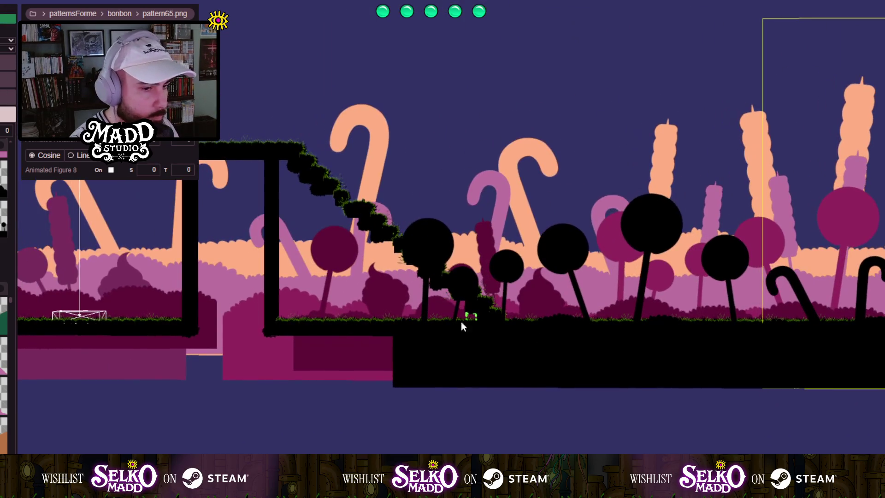
pyautogui.scroll(3, 305, 350)
pyautogui.moveTo(305, 352)
pyautogui.mouseDown()
pyautogui.moveTo(277, 297)
pyautogui.moveTo(113, 308)
pyautogui.moveTo(225, 386)
pyautogui.moveTo(286, 313)
pyautogui.moveTo(282, 303)
pyautogui.mouseUp()
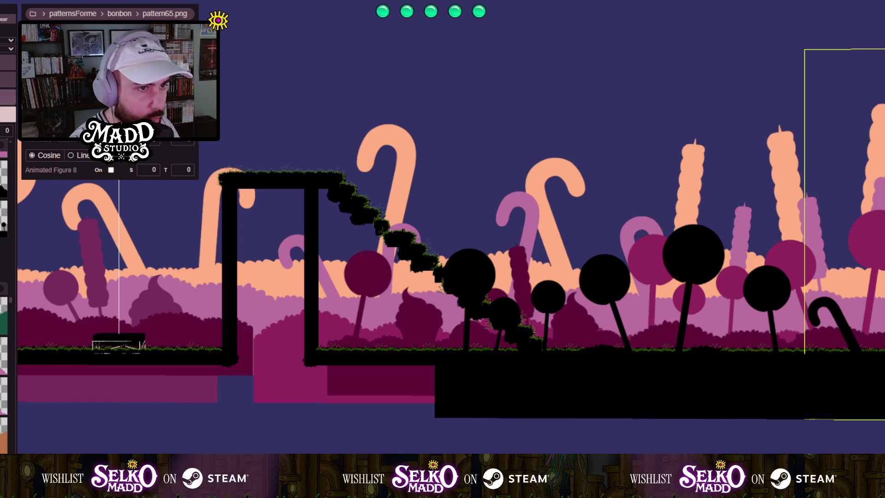
pyautogui.click(269, 326)
# Paint black terrain into a tall grassy pillar and fill the gaps under the top platform.
pyautogui.scroll(3, 251, 359)
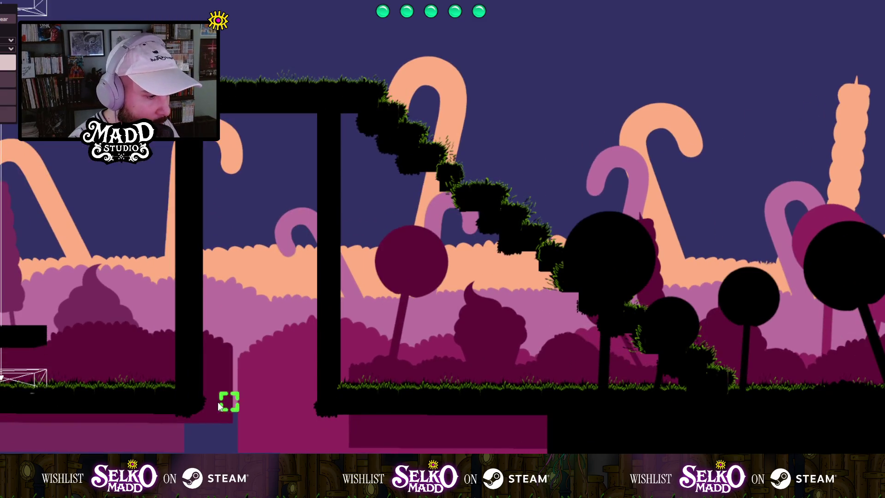
pyautogui.moveTo(212, 406)
pyautogui.mouseDown()
pyautogui.moveTo(306, 400)
pyautogui.moveTo(305, 225)
pyautogui.mouseUp()
pyautogui.moveTo(302, 143)
pyautogui.mouseDown()
pyautogui.moveTo(300, 126)
pyautogui.moveTo(220, 122)
pyautogui.moveTo(219, 390)
pyautogui.mouseUp()
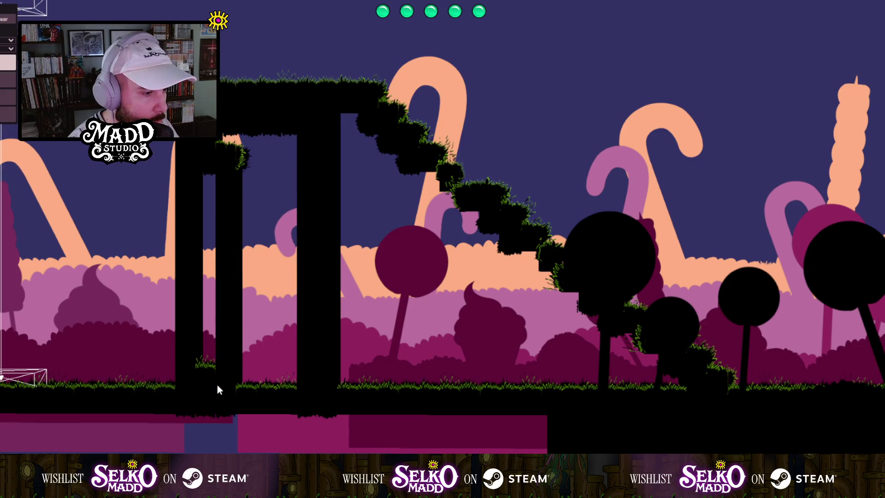
pyautogui.moveTo(210, 307)
pyautogui.mouseDown()
pyautogui.moveTo(209, 199)
pyautogui.moveTo(220, 147)
pyautogui.moveTo(275, 139)
pyautogui.moveTo(286, 233)
pyautogui.moveTo(281, 377)
pyautogui.moveTo(252, 358)
pyautogui.moveTo(290, 319)
pyautogui.moveTo(245, 282)
pyautogui.moveTo(262, 158)
pyautogui.moveTo(262, 278)
pyautogui.moveTo(325, 273)
pyautogui.mouseUp()
# Paint terrain along the pillar's right edge, fill the purple gap, and extend the grassy ledge right.
pyautogui.press('Right')
pyautogui.press('Down')
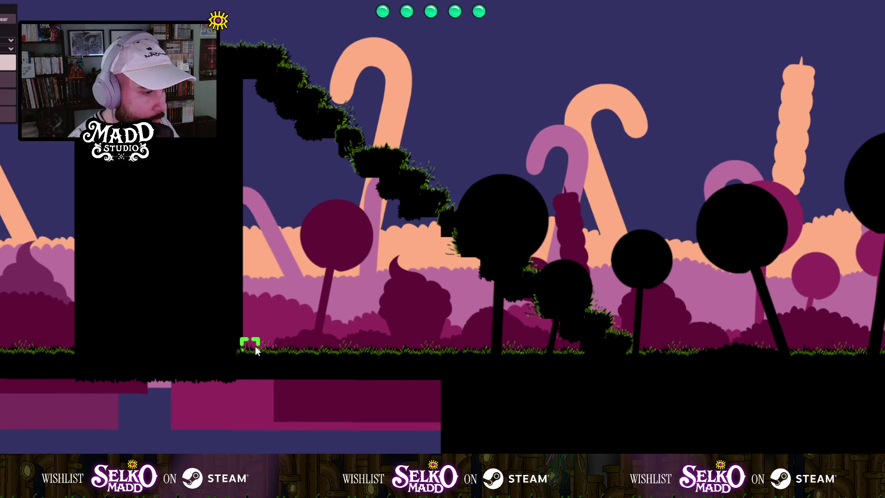
pyautogui.moveTo(256, 347); pyautogui.dragTo(255, 247)
pyautogui.moveTo(258, 151); pyautogui.dragTo(259, 93)
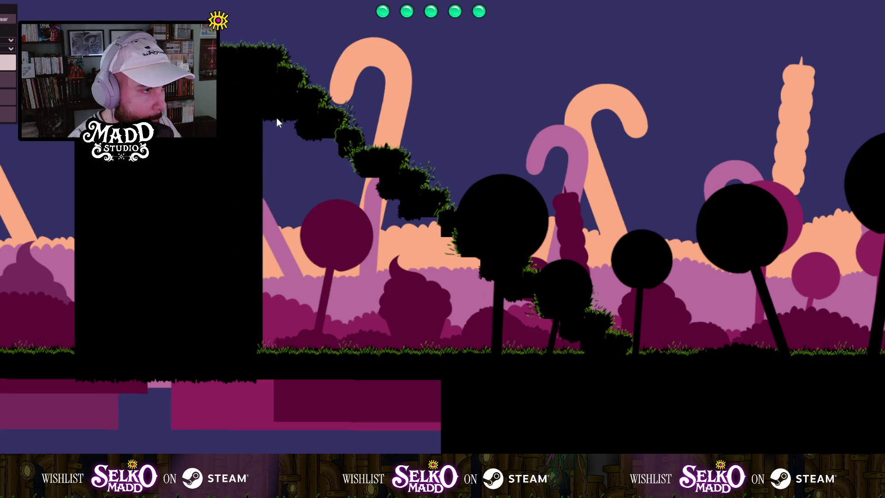
pyautogui.moveTo(338, 208); pyautogui.dragTo(294, 246)
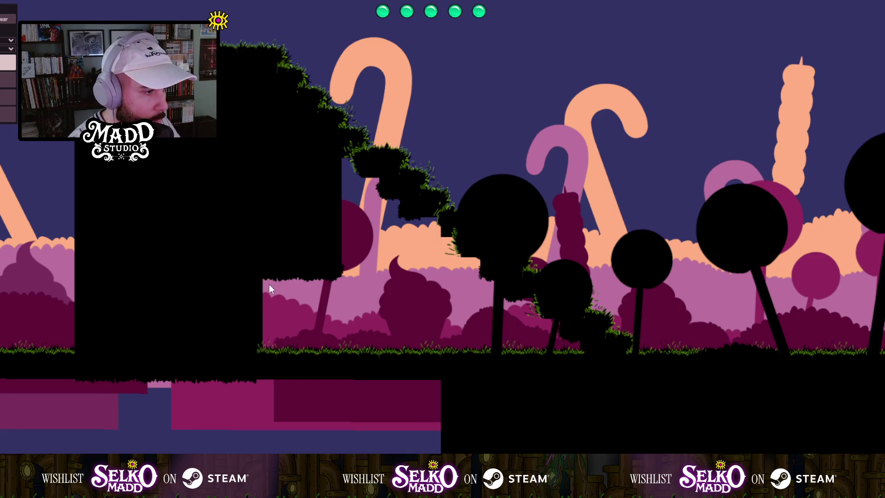
pyautogui.moveTo(269, 287); pyautogui.dragTo(405, 311)
# Fill the ground and pink area beneath the stairs with black terrain.
pyautogui.moveTo(267, 328)
pyautogui.mouseDown()
pyautogui.moveTo(426, 326)
pyautogui.moveTo(305, 339)
pyautogui.mouseUp()
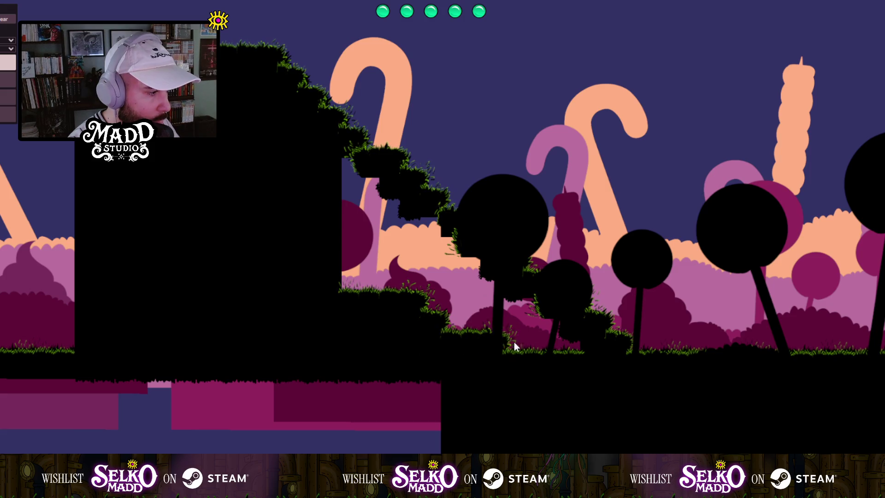
pyautogui.moveTo(568, 347); pyautogui.dragTo(444, 327)
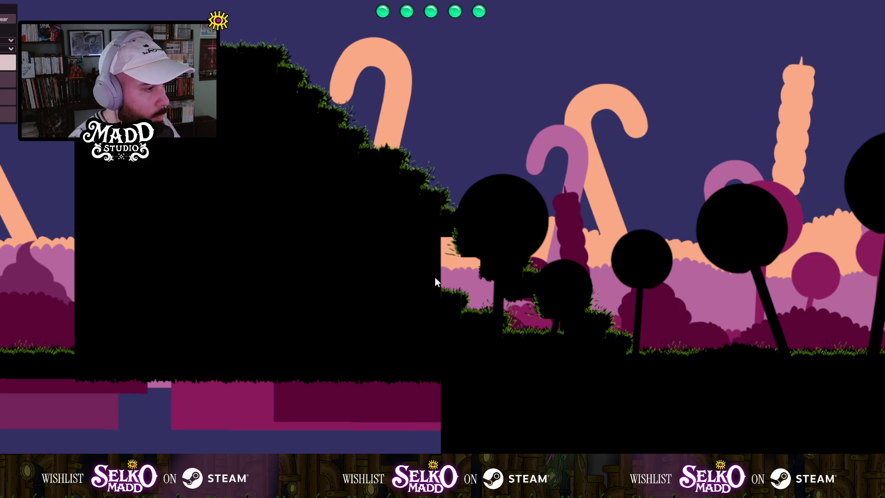
pyautogui.moveTo(453, 292); pyautogui.dragTo(472, 289)
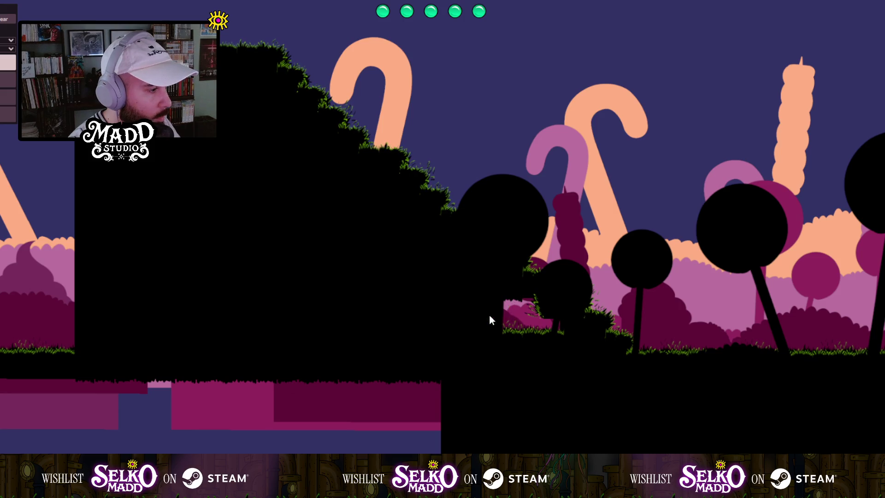
pyautogui.press('Tab')
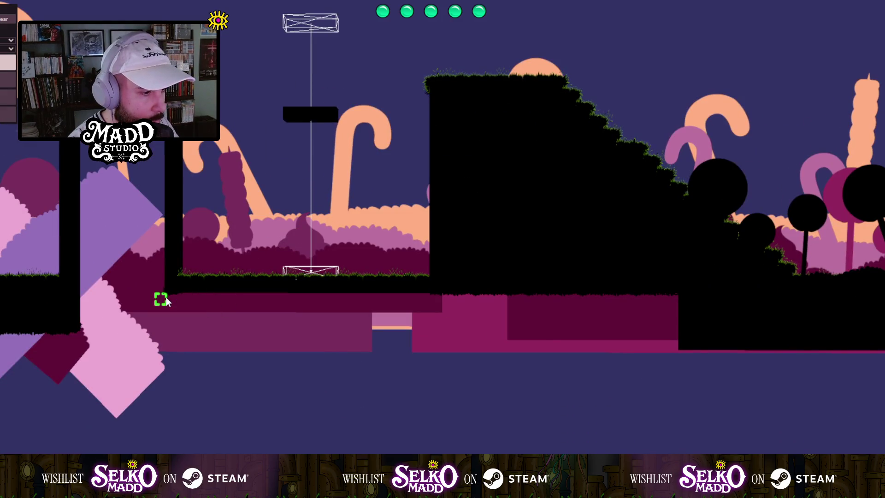
# Paint three stacked black ground strips beneath the middle platforms.
pyautogui.moveTo(220, 299); pyautogui.dragTo(672, 297)
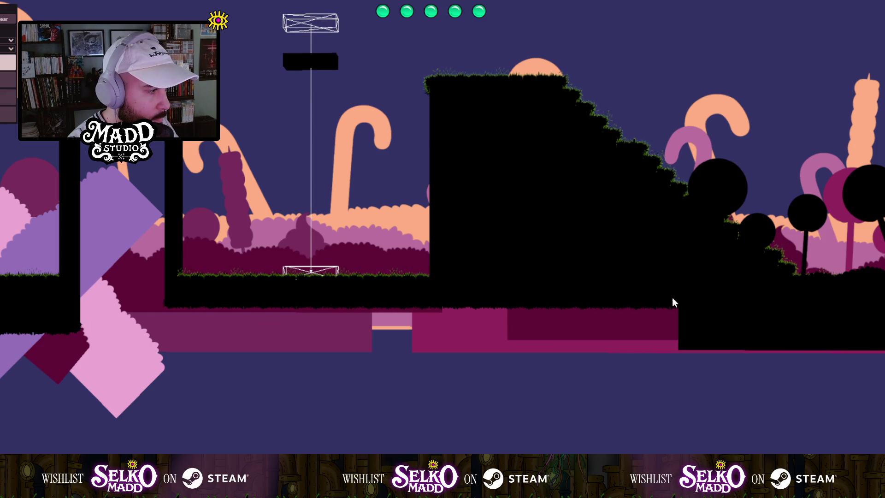
pyautogui.moveTo(173, 311); pyautogui.dragTo(664, 315)
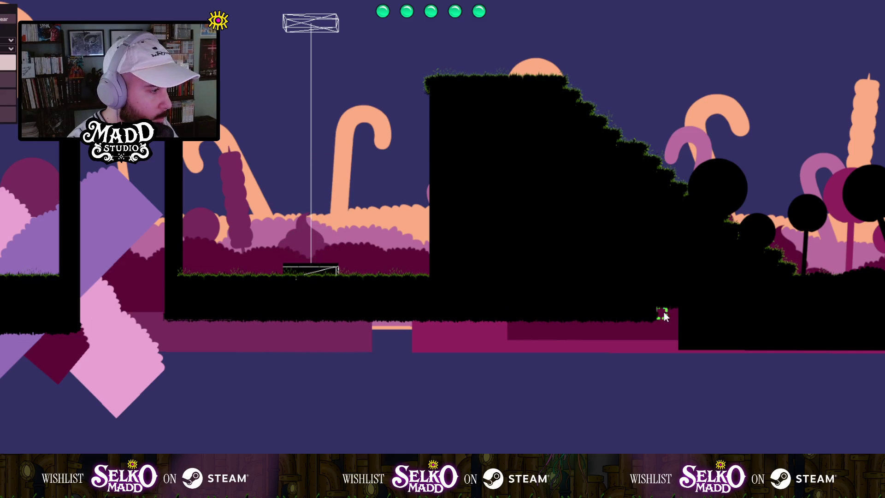
pyautogui.click(173, 326)
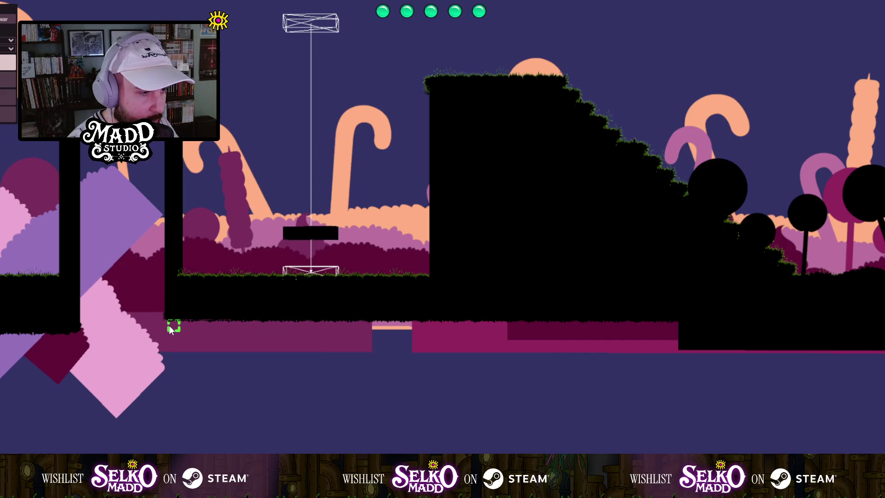
pyautogui.moveTo(205, 327); pyautogui.dragTo(673, 326)
# Fill the gap between the left pillars solid black.
pyautogui.scroll(4, 245, 224)
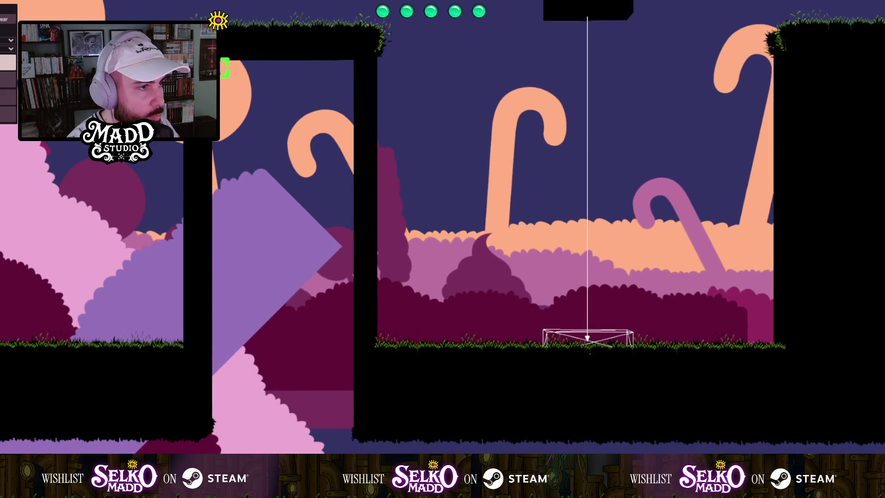
pyautogui.moveTo(224, 72)
pyautogui.mouseDown()
pyautogui.moveTo(334, 69)
pyautogui.moveTo(239, 104)
pyautogui.moveTo(246, 118)
pyautogui.moveTo(355, 121)
pyautogui.moveTo(311, 144)
pyautogui.moveTo(222, 155)
pyautogui.moveTo(261, 416)
pyautogui.moveTo(220, 426)
pyautogui.moveTo(216, 293)
pyautogui.moveTo(242, 184)
pyautogui.moveTo(261, 154)
pyautogui.moveTo(267, 228)
pyautogui.moveTo(240, 366)
pyautogui.moveTo(278, 425)
pyautogui.moveTo(290, 250)
pyautogui.moveTo(315, 117)
pyautogui.moveTo(289, 267)
pyautogui.moveTo(306, 403)
pyautogui.moveTo(305, 245)
pyautogui.moveTo(341, 164)
pyautogui.moveTo(336, 340)
pyautogui.moveTo(301, 426)
pyautogui.moveTo(333, 429)
pyautogui.moveTo(326, 220)
pyautogui.moveTo(367, 109)
pyautogui.moveTo(256, 415)
pyautogui.mouseUp()
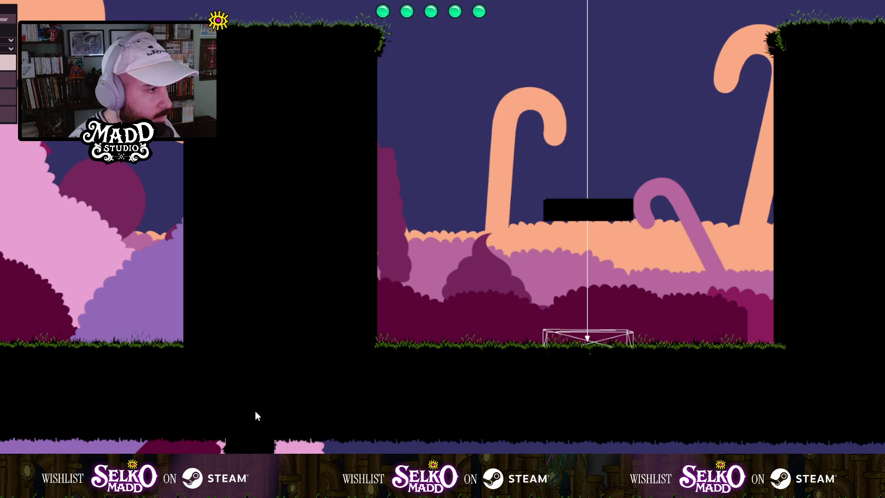
pyautogui.scroll(-5, 300, 314)
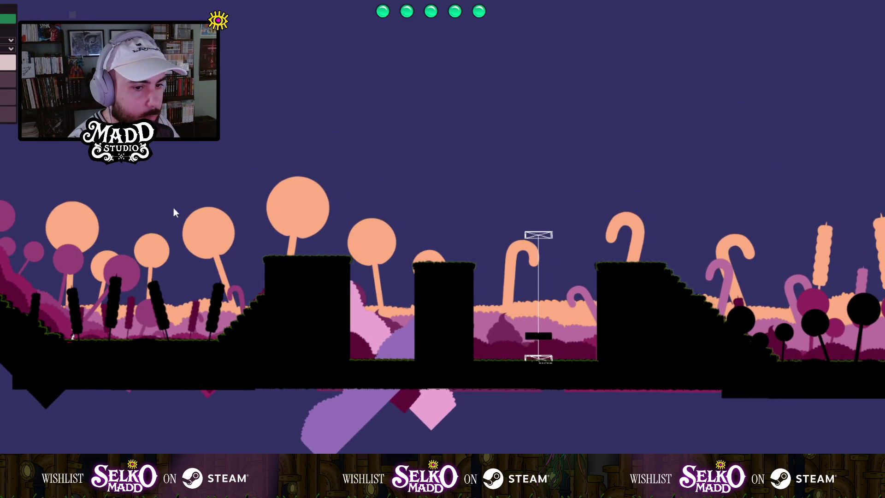
# Zoom in and back out to review the level around the black cattails.
pyautogui.scroll(4, 444, 369)
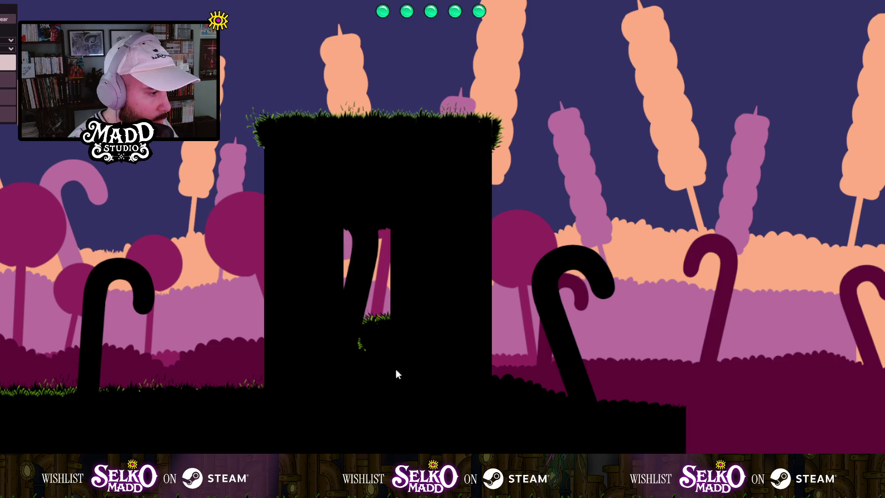
pyautogui.scroll(-3, 376, 326)
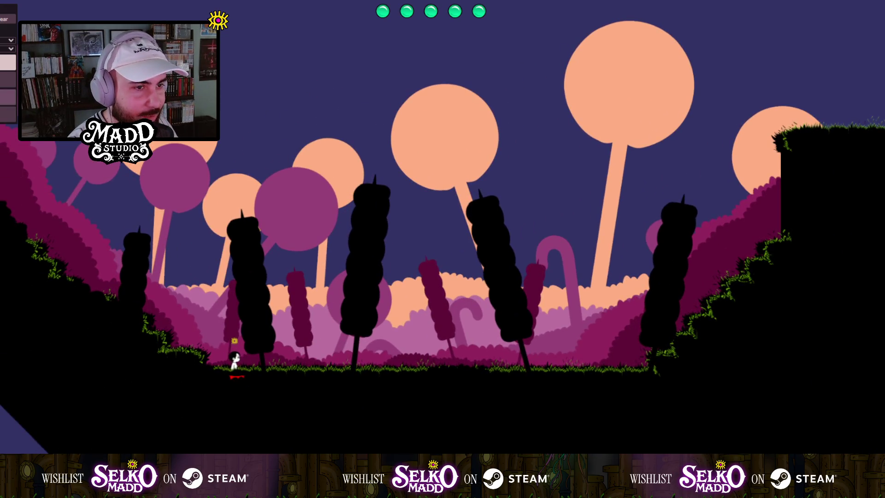
# Expand the debug panel and walk the character left through the cattail valley.
pyautogui.click(8, 97)
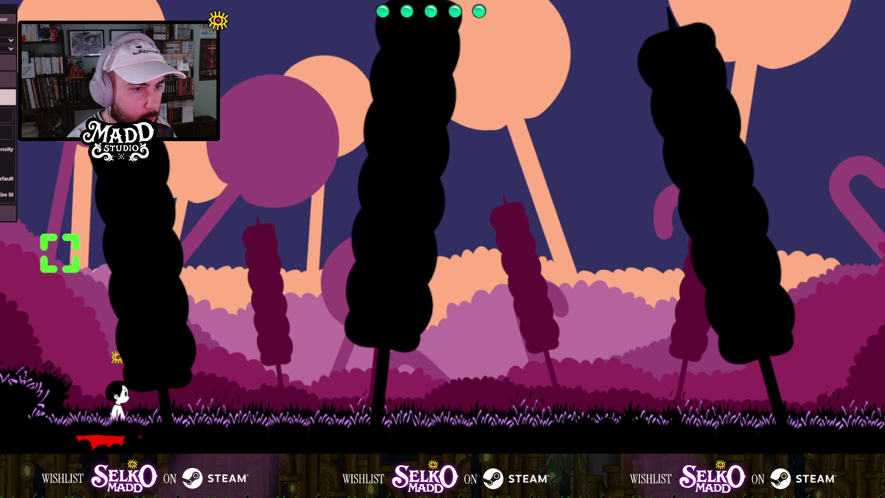
pyautogui.press('a')
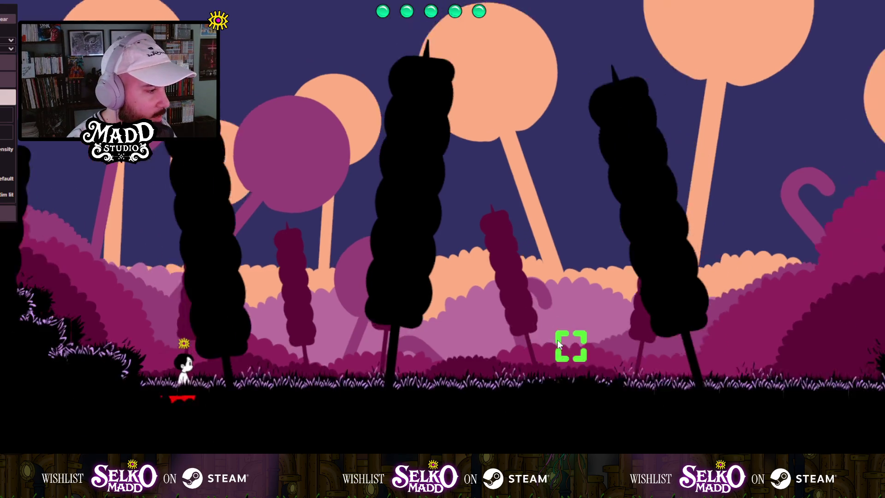
pyautogui.press('a')
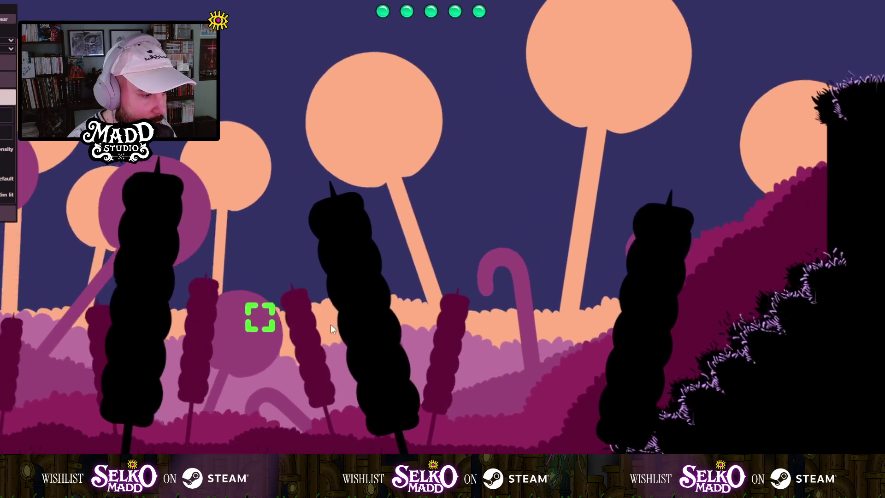
pyautogui.press('a')
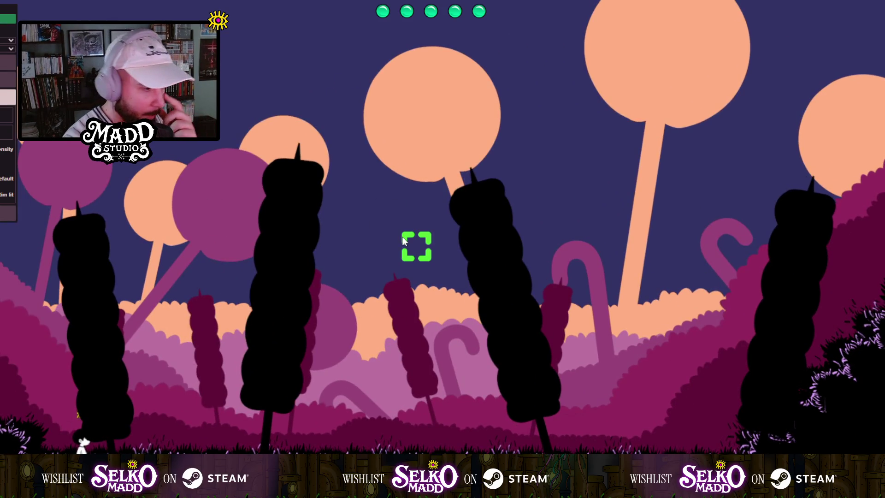
pyautogui.press('a')
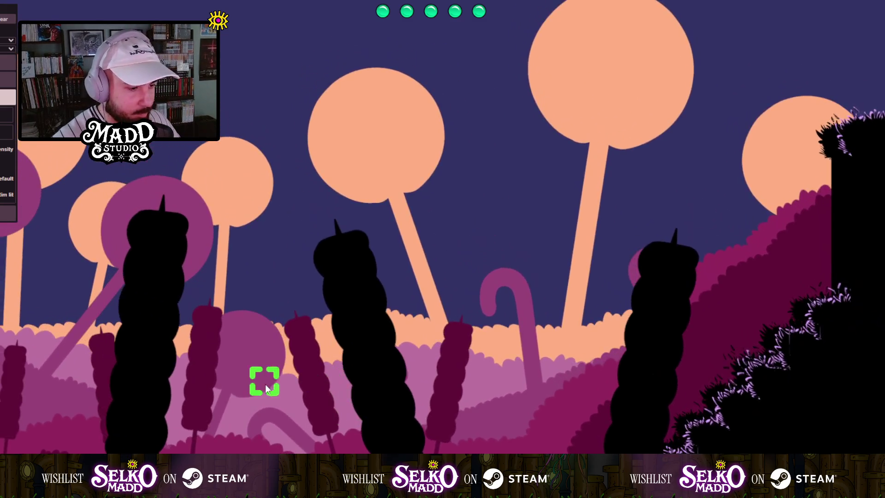
# Walk the character right, past the tall cliff toward the next area.
pyautogui.press('d')
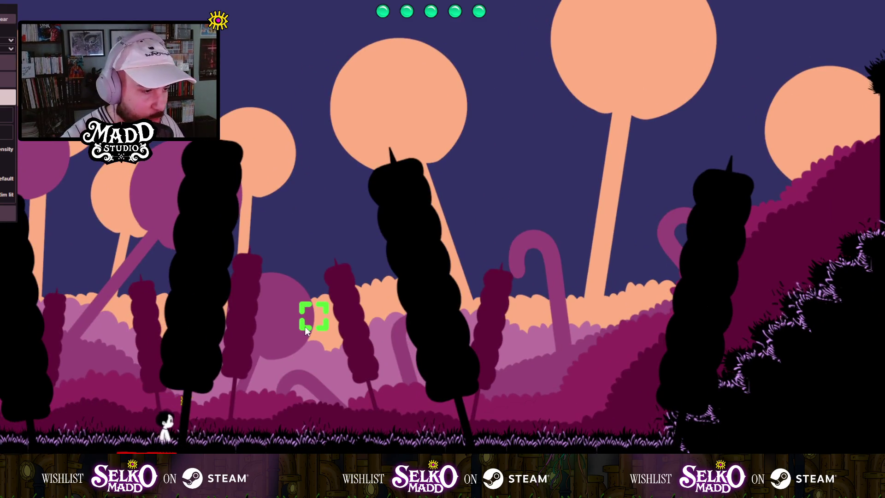
pyautogui.press('d')
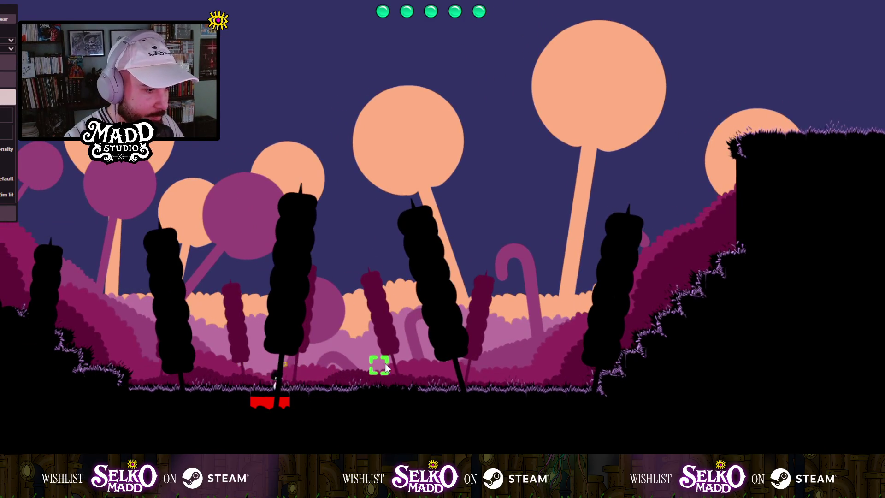
pyautogui.press('d')
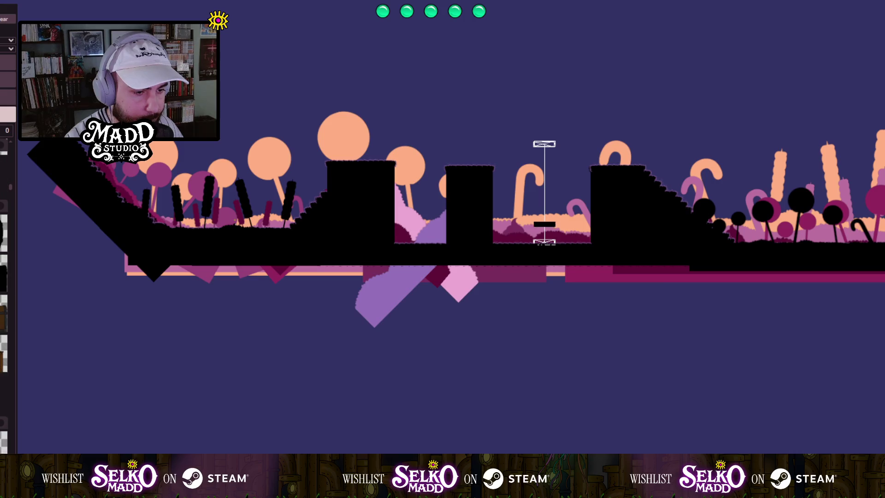
# Place a large black barrel silhouette and tuck it under the scenery.
pyautogui.moveTo(383, 390); pyautogui.dragTo(409, 173)
pyautogui.scroll(-5, 377, 165)
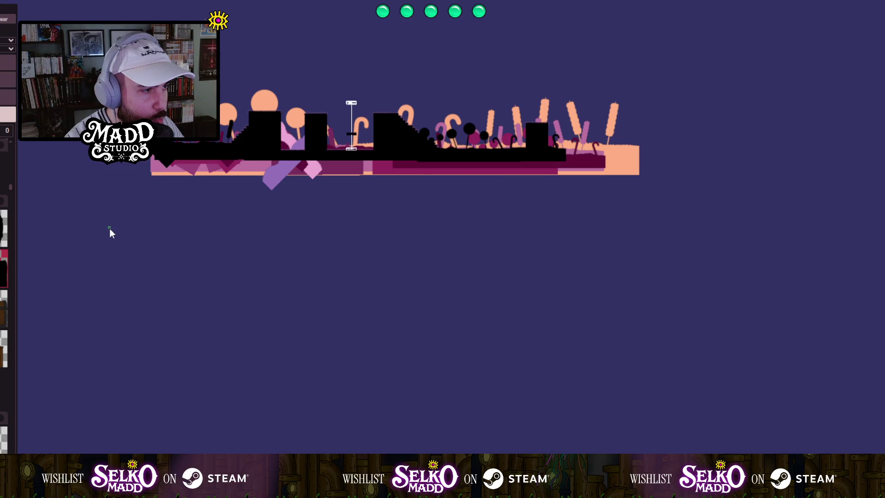
pyautogui.moveTo(109, 228)
pyautogui.mouseDown()
pyautogui.moveTo(483, 267)
pyautogui.moveTo(426, 454)
pyautogui.moveTo(445, 453)
pyautogui.moveTo(400, 454)
pyautogui.mouseUp()
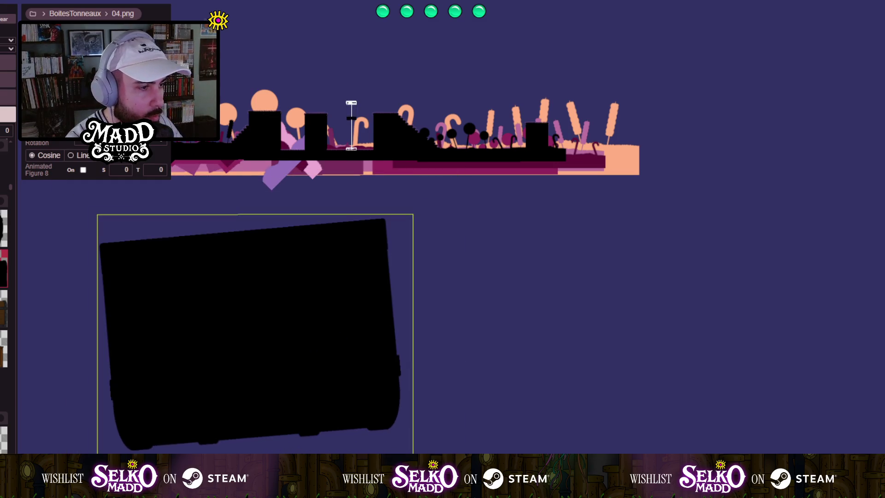
pyautogui.moveTo(278, 327); pyautogui.dragTo(319, 256)
pyautogui.scroll(2, 416, 266)
pyautogui.scroll(-2, 215, 286)
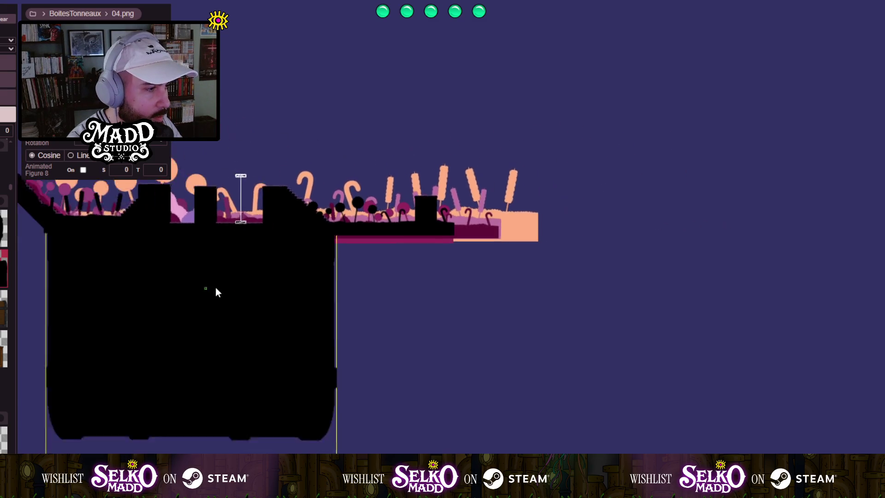
pyautogui.scroll(-3, 433, 304)
# Add a black 04.png crate silhouette and raise it to merge with the ground.
pyautogui.moveTo(432, 305)
pyautogui.mouseDown()
pyautogui.moveTo(386, 277)
pyautogui.moveTo(491, 284)
pyautogui.moveTo(247, 271)
pyautogui.mouseUp()
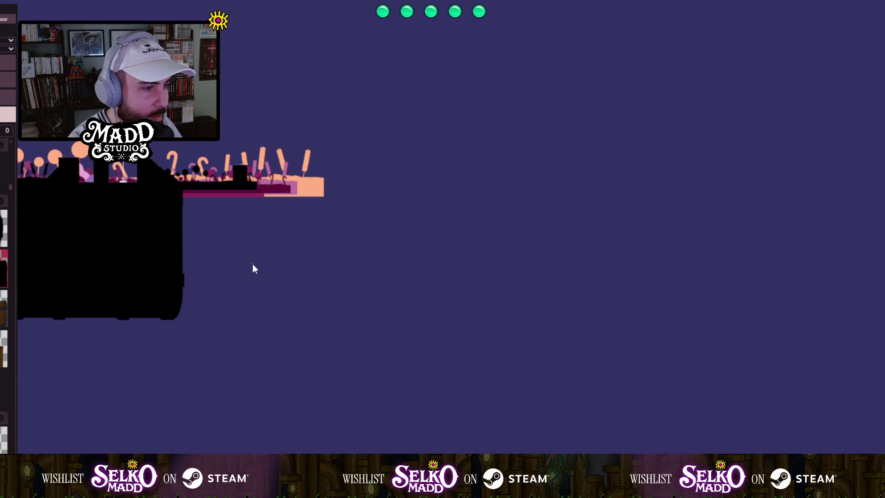
pyautogui.moveTo(217, 220)
pyautogui.mouseDown()
pyautogui.moveTo(344, 354)
pyautogui.moveTo(375, 353)
pyautogui.moveTo(344, 351)
pyautogui.mouseUp()
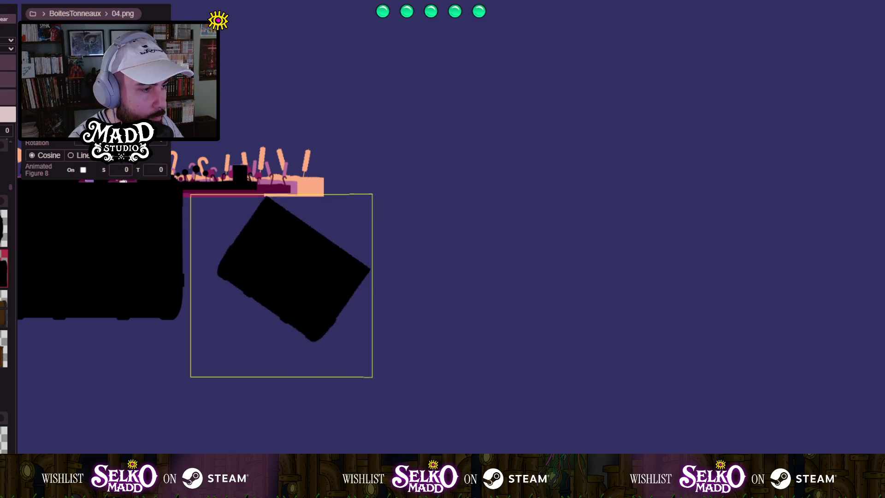
pyautogui.scroll(4, 246, 212)
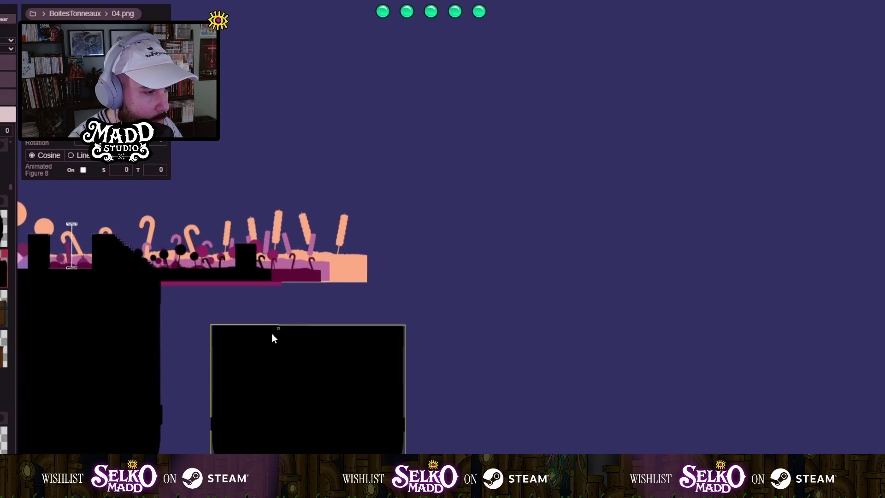
pyautogui.moveTo(356, 364); pyautogui.dragTo(243, 319)
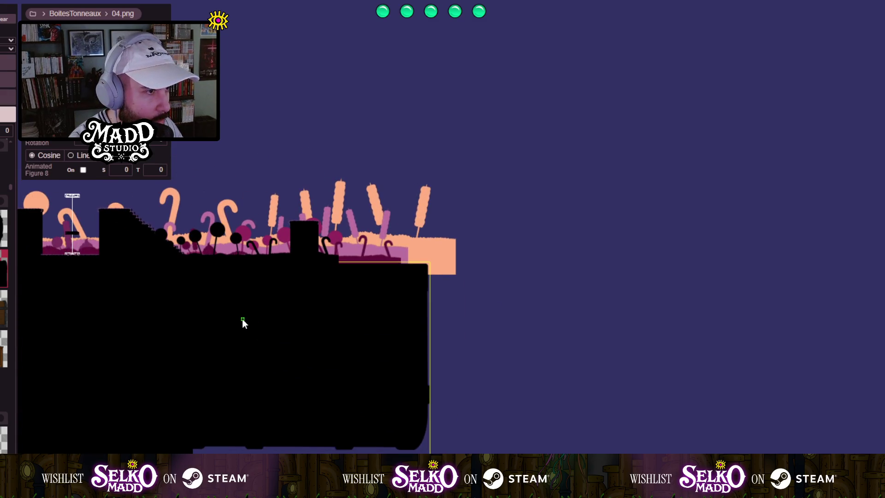
pyautogui.scroll(5, 207, 325)
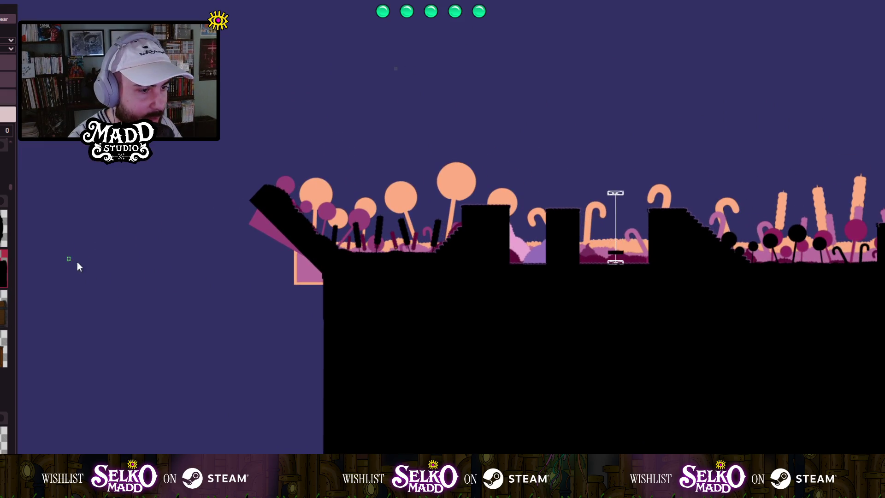
# Add another black box silhouette, tilted, at the level's left end.
pyautogui.moveTo(79, 252); pyautogui.dragTo(195, 364)
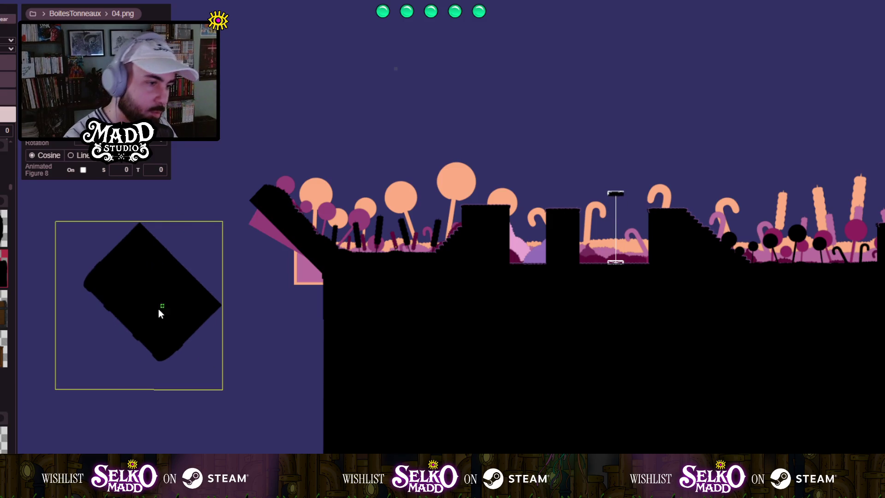
pyautogui.moveTo(160, 311)
pyautogui.mouseDown()
pyautogui.moveTo(228, 314)
pyautogui.moveTo(264, 280)
pyautogui.moveTo(272, 285)
pyautogui.mouseUp()
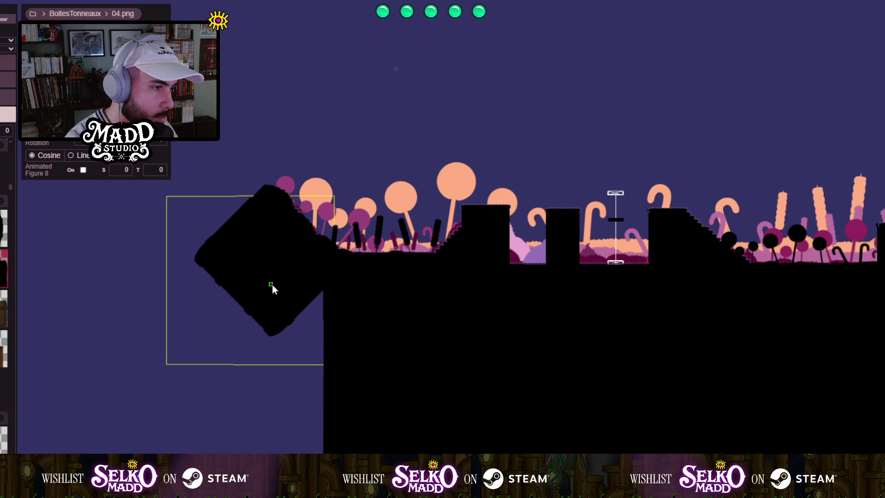
pyautogui.scroll(5, 280, 280)
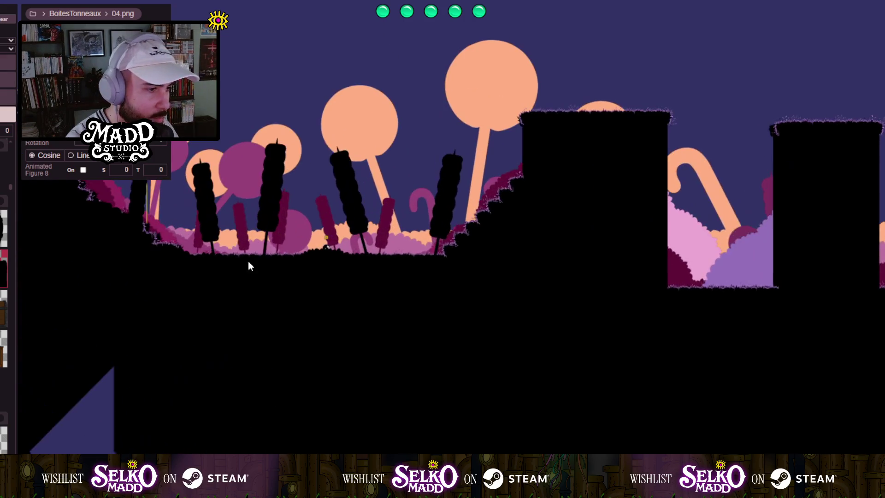
pyautogui.scroll(-5, 192, 207)
pyautogui.scroll(2, 334, 228)
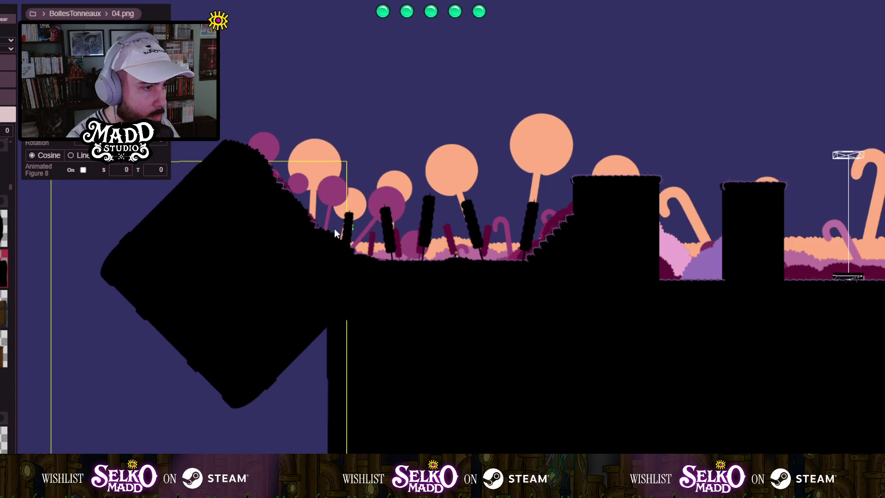
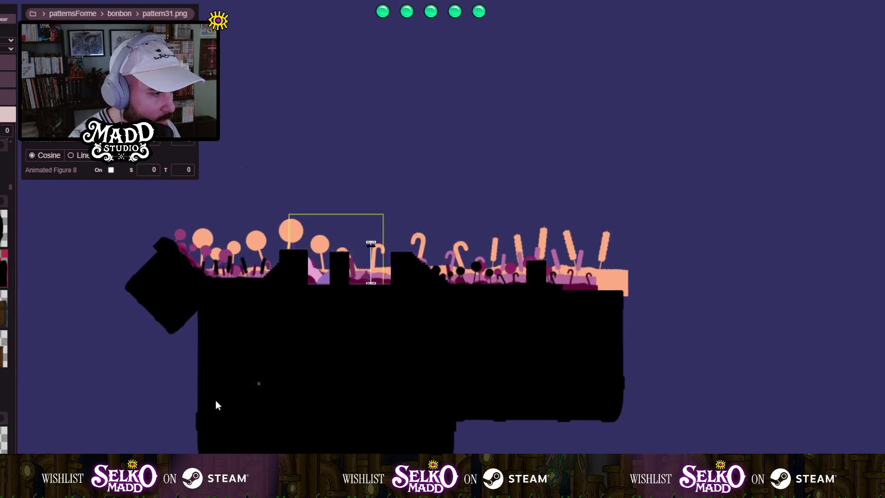
# Pan and zoom around the candy-forest level to inspect the scenery.
pyautogui.moveTo(10, 187); pyautogui.dragTo(11, 221)
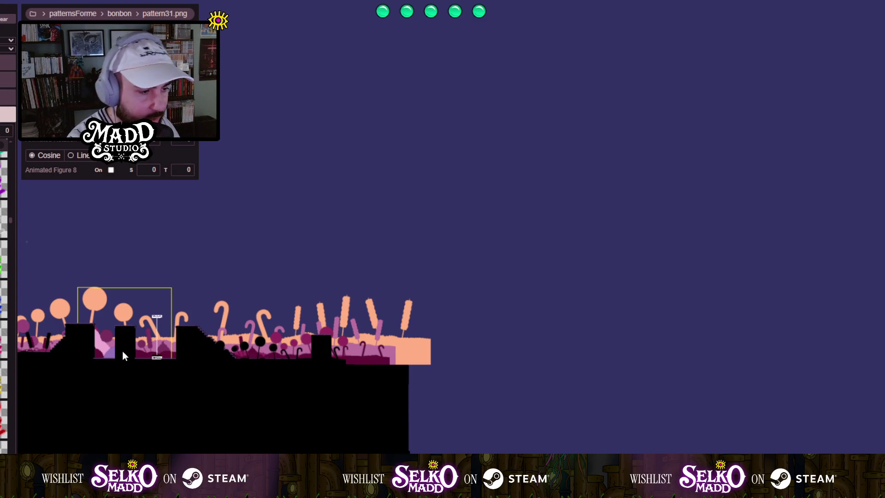
pyautogui.moveTo(123, 350)
pyautogui.mouseDown()
pyautogui.moveTo(257, 344)
pyautogui.moveTo(186, 378)
pyautogui.moveTo(527, 272)
pyautogui.mouseUp()
pyautogui.scroll(5, 187, 378)
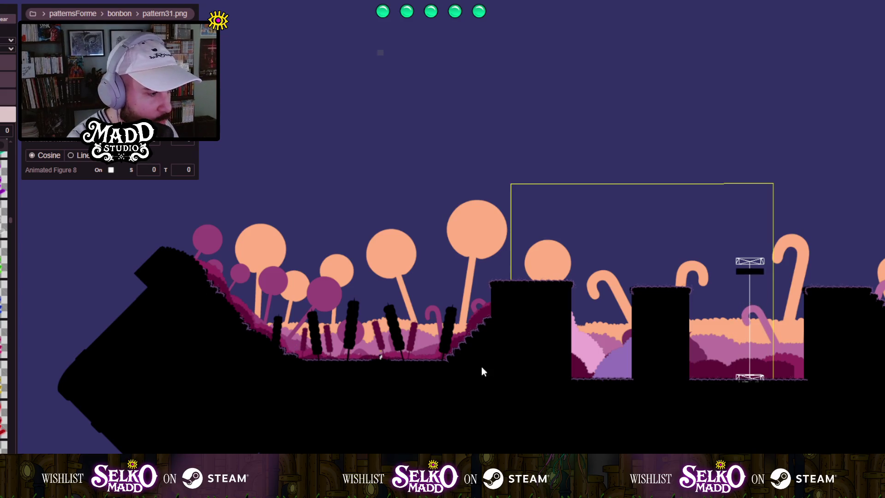
pyautogui.moveTo(481, 367); pyautogui.dragTo(310, 413)
pyautogui.moveTo(553, 382)
pyautogui.mouseDown()
pyautogui.moveTo(427, 386)
pyautogui.moveTo(280, 367)
pyautogui.mouseUp()
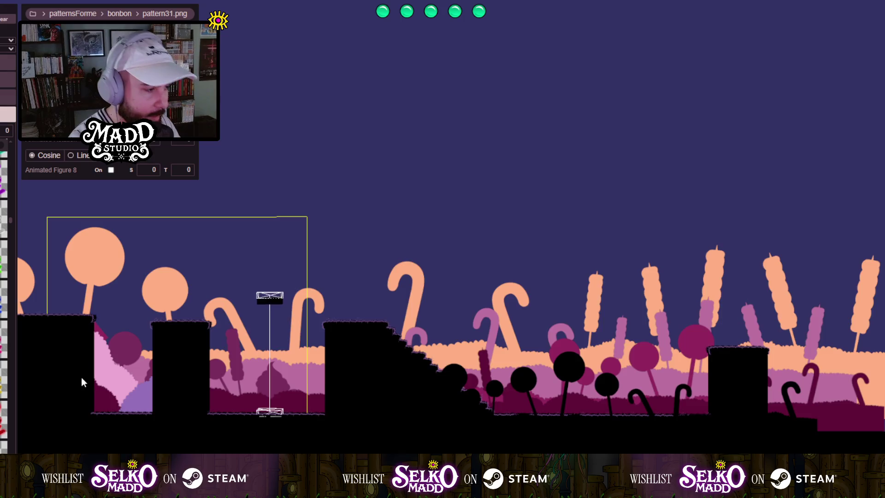
pyautogui.moveTo(81, 377); pyautogui.dragTo(301, 400)
pyautogui.scroll(5, 281, 400)
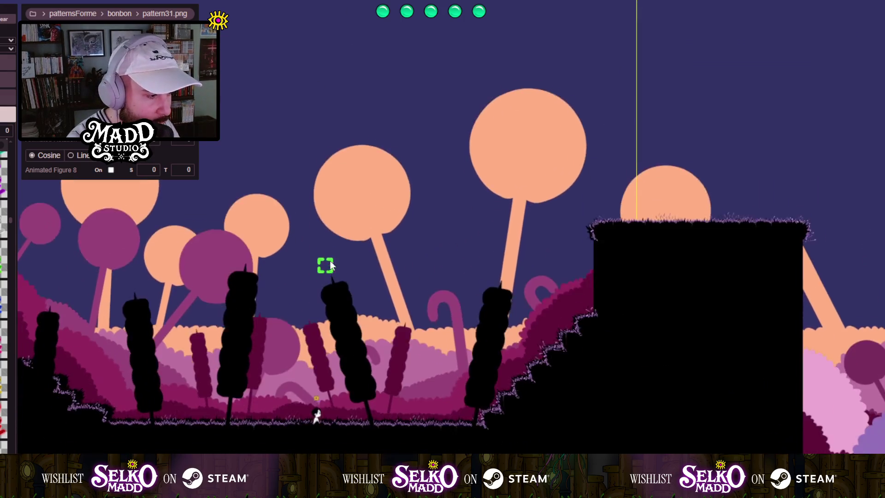
pyautogui.scroll(3, 198, 409)
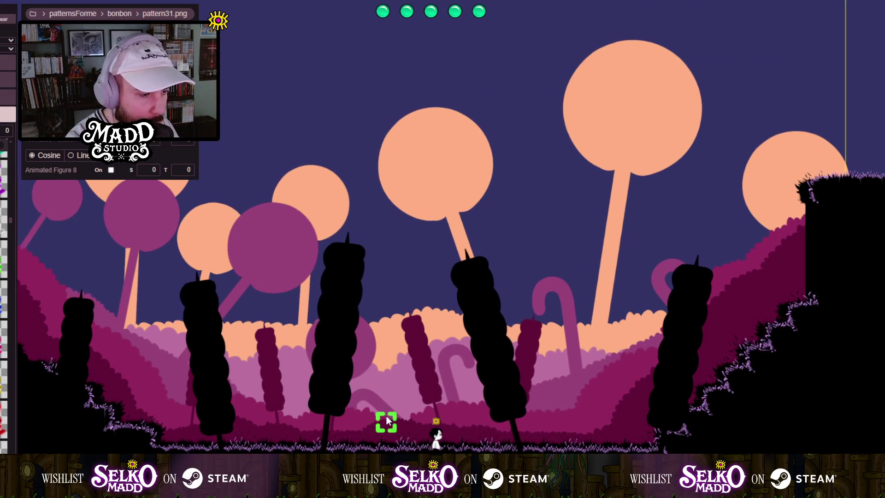
pyautogui.scroll(-6, 397, 401)
pyautogui.moveTo(490, 357); pyautogui.dragTo(173, 388)
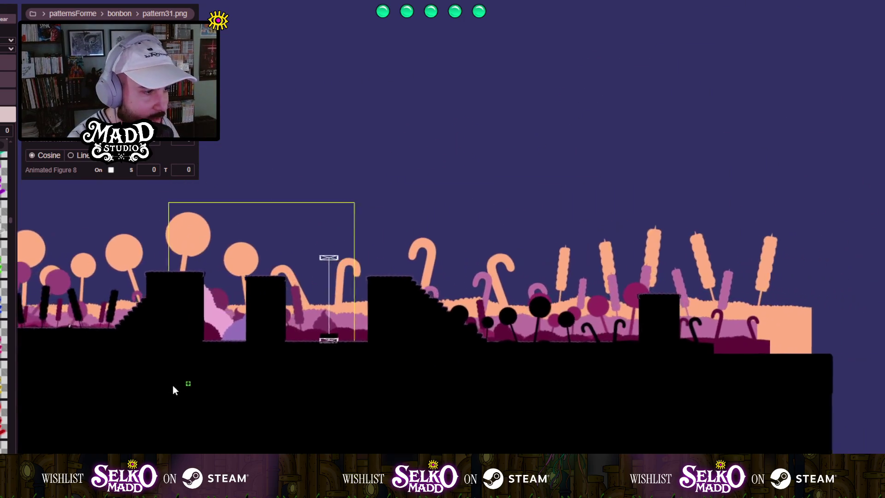
# Drop pattern36.png from the bonbon patterns onto the level canvas.
pyautogui.scroll(-2, 240, 347)
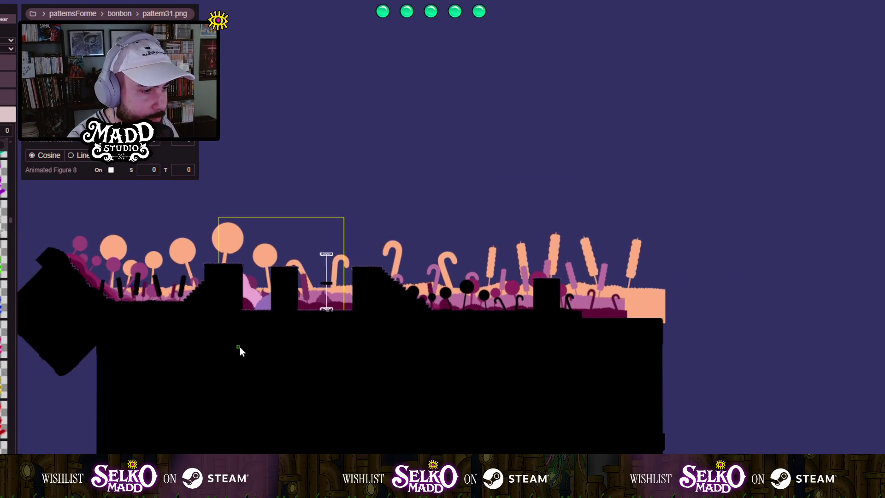
pyautogui.scroll(-2, 240, 346)
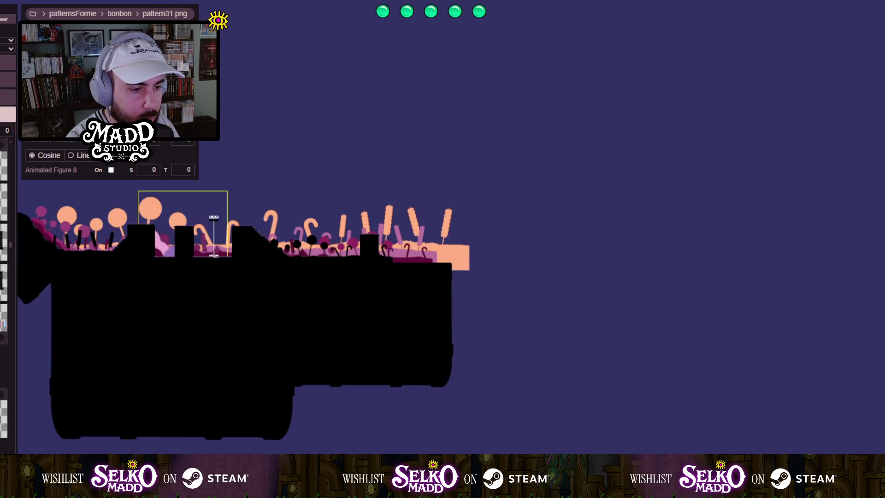
pyautogui.scroll(-10, 4, 294)
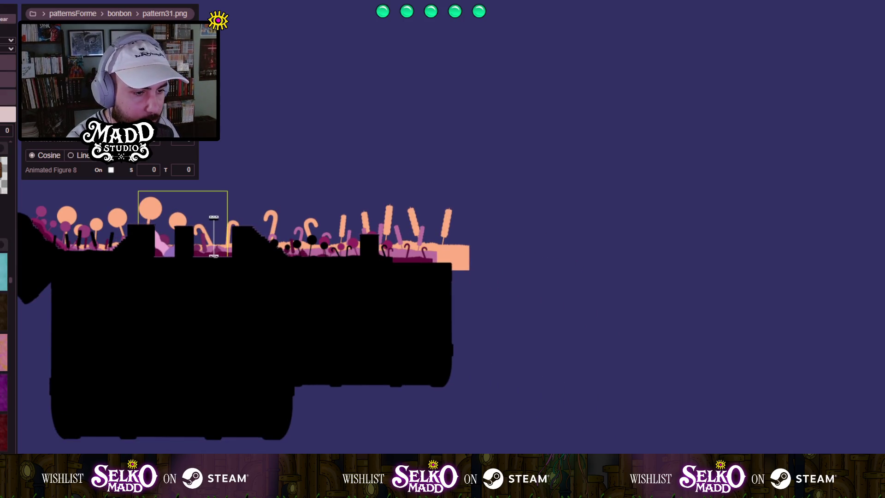
pyautogui.scroll(-10, 4, 299)
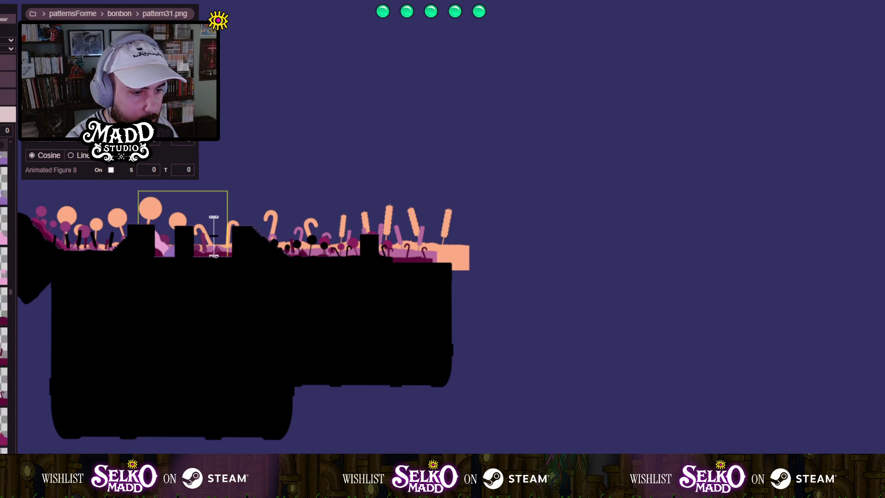
pyautogui.scroll(-3, 4, 299)
pyautogui.scroll(-5, 426, 418)
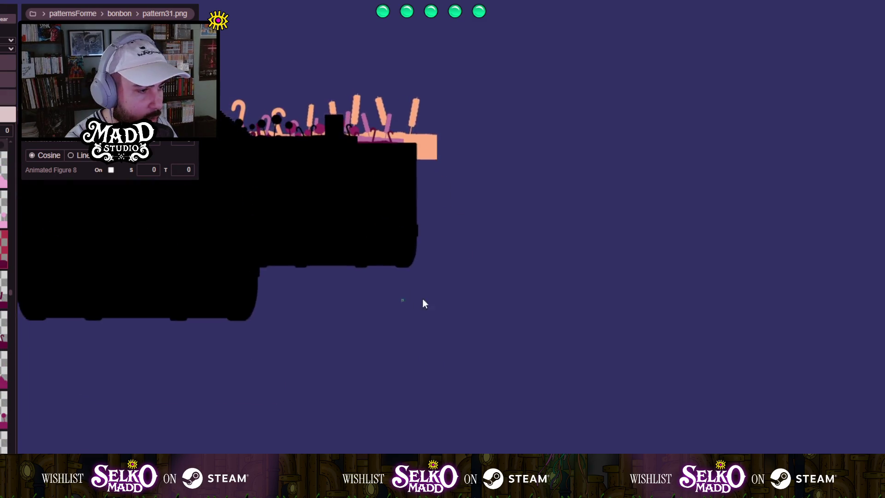
pyautogui.moveTo(363, 354)
pyautogui.mouseDown()
pyautogui.moveTo(423, 368)
pyautogui.moveTo(434, 451)
pyautogui.moveTo(437, 435)
pyautogui.moveTo(424, 414)
pyautogui.mouseUp()
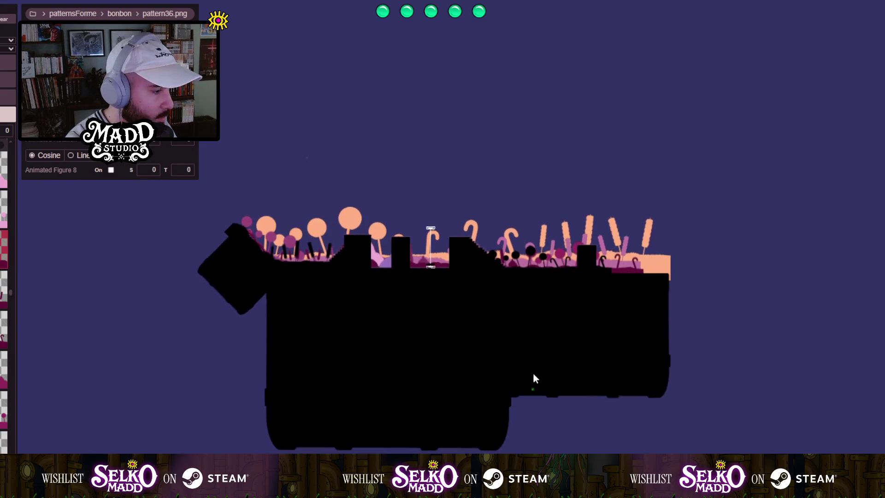
# Move the pattern36 bush near the top of the level and scale it down.
pyautogui.moveTo(570, 434); pyautogui.dragTo(394, 108)
pyautogui.scroll(5, 381, 143)
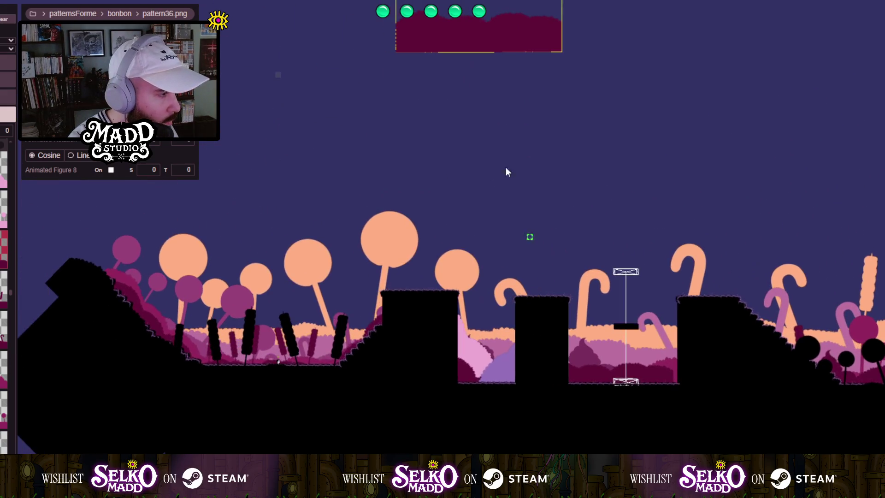
pyautogui.moveTo(413, 32)
pyautogui.mouseDown()
pyautogui.moveTo(660, 313)
pyautogui.moveTo(699, 388)
pyautogui.moveTo(707, 383)
pyautogui.moveTo(693, 404)
pyautogui.moveTo(651, 415)
pyautogui.moveTo(482, 152)
pyautogui.moveTo(463, 160)
pyautogui.mouseUp()
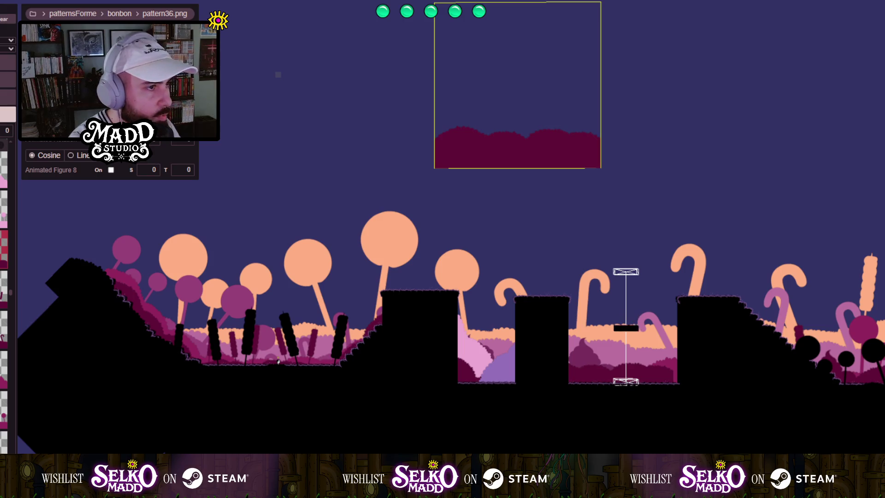
pyautogui.scroll(-1, 463, 161)
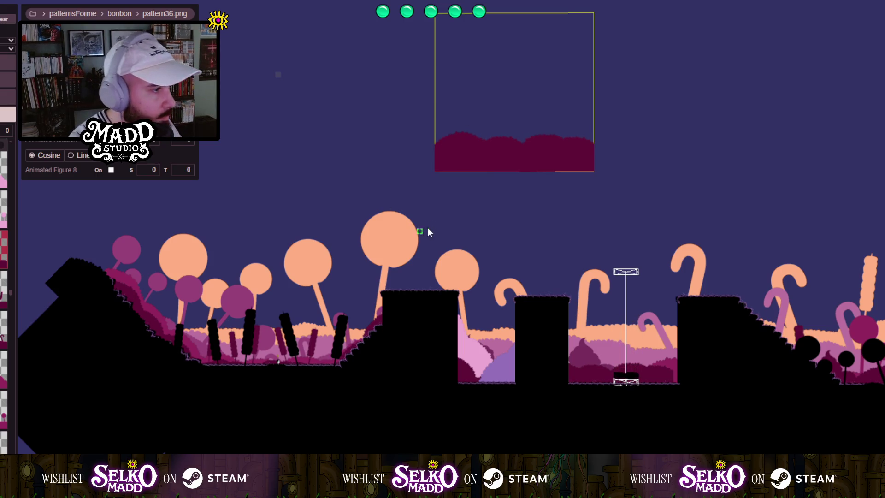
# Place the shrunken bush behind the right-hand stepped platform.
pyautogui.moveTo(466, 151)
pyautogui.mouseDown()
pyautogui.moveTo(706, 388)
pyautogui.moveTo(732, 401)
pyautogui.moveTo(501, 156)
pyautogui.moveTo(220, 74)
pyautogui.mouseUp()
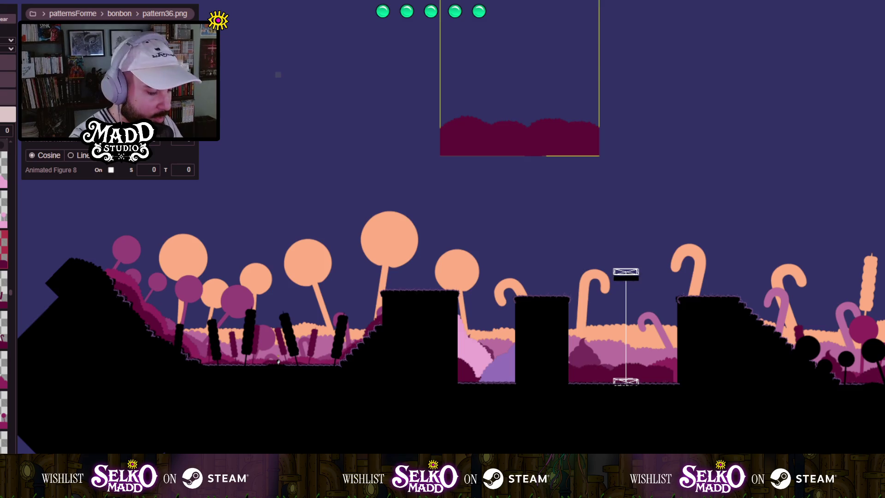
pyautogui.scroll(-3, 493, 78)
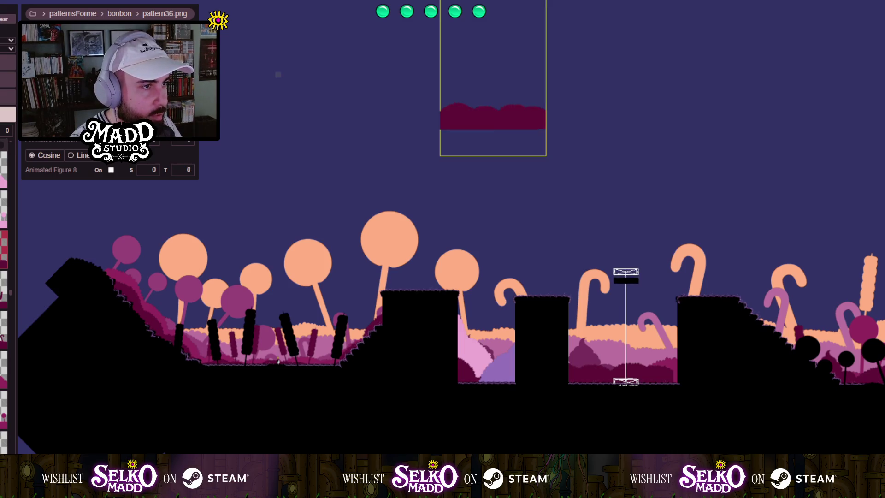
pyautogui.moveTo(507, 125)
pyautogui.mouseDown()
pyautogui.moveTo(510, 174)
pyautogui.moveTo(624, 257)
pyautogui.moveTo(723, 385)
pyautogui.mouseUp()
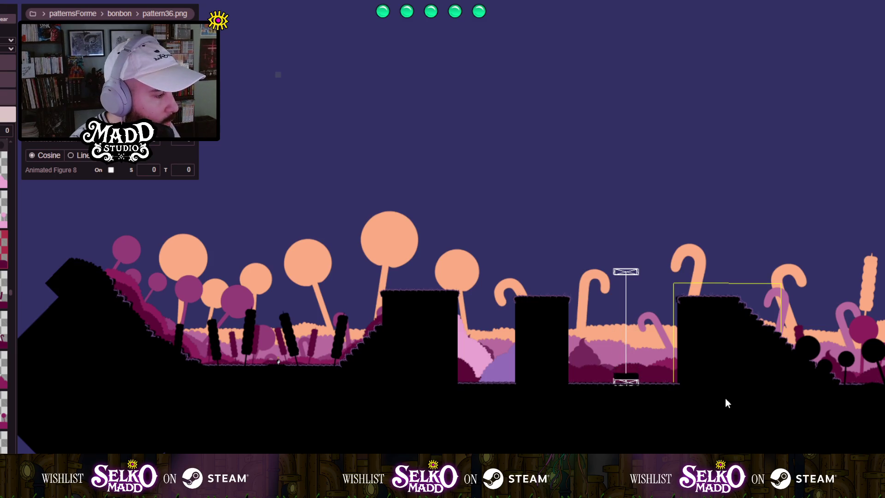
pyautogui.moveTo(725, 398)
pyautogui.mouseDown()
pyautogui.moveTo(700, 375)
pyautogui.moveTo(698, 393)
pyautogui.moveTo(517, 189)
pyautogui.mouseUp()
pyautogui.scroll(3, 599, 305)
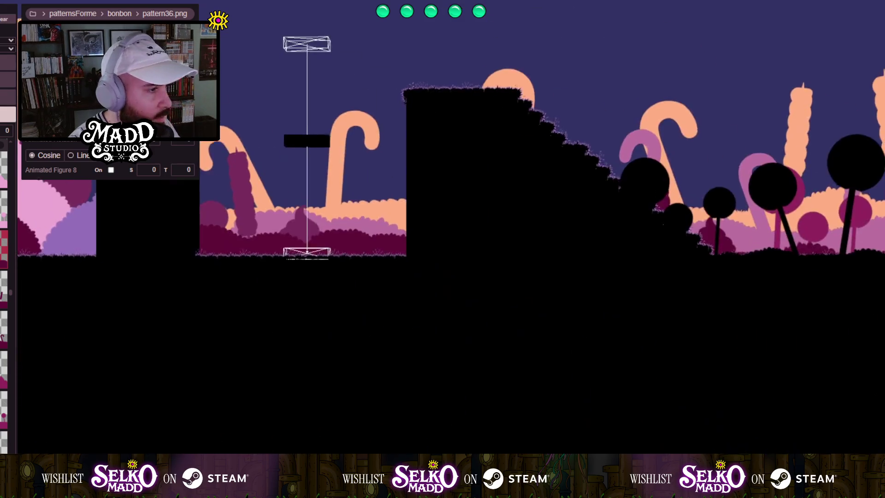
# Enlarge the maroon bush and set it behind the stepped platform right of the moving platform.
pyautogui.press('f')
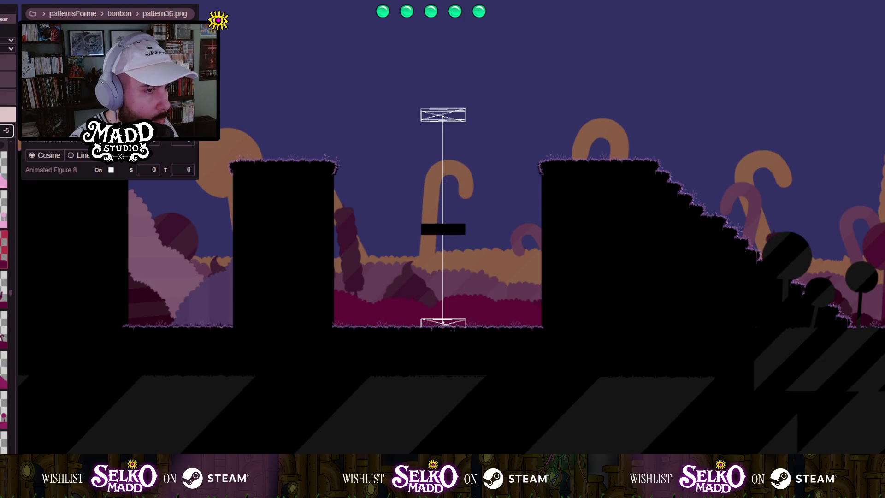
pyautogui.click(362, 303)
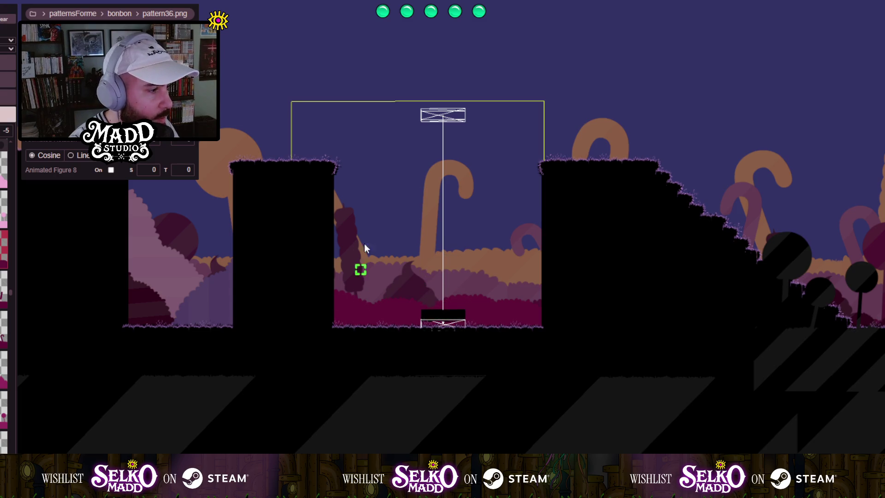
pyautogui.scroll(-3, 258, 233)
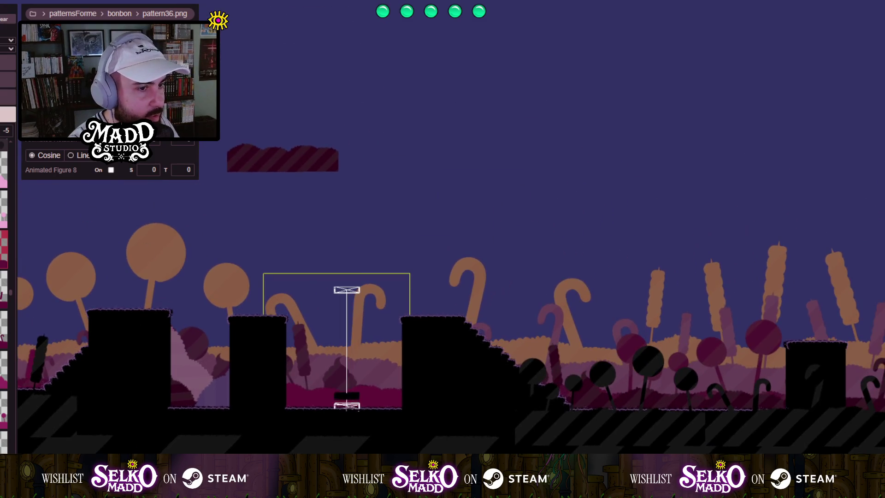
pyautogui.click(270, 168)
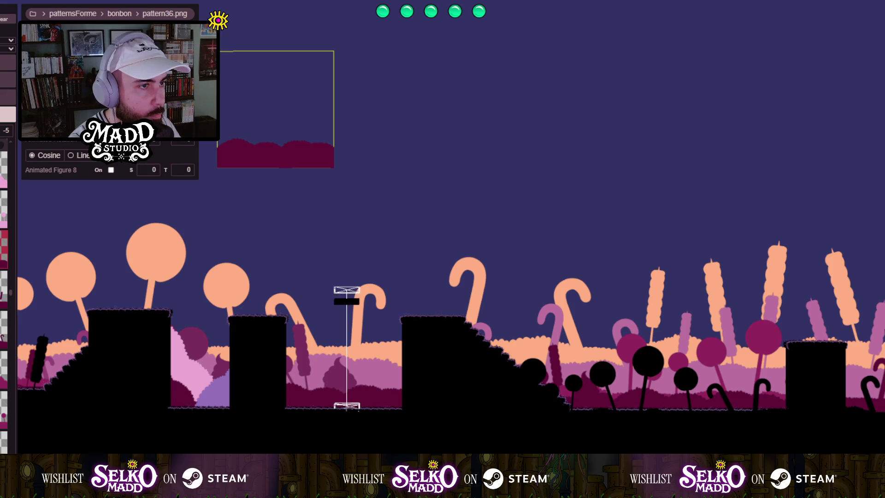
pyautogui.moveTo(272, 174); pyautogui.dragTo(282, 172)
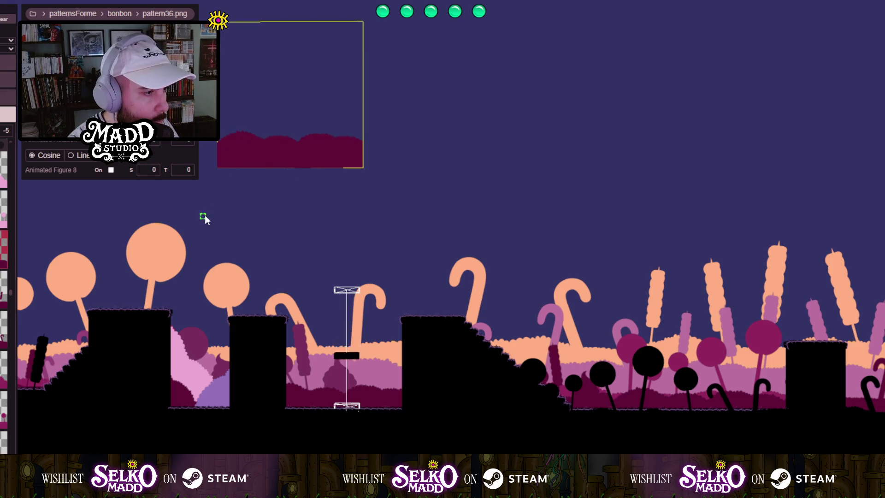
pyautogui.moveTo(205, 217)
pyautogui.mouseDown()
pyautogui.moveTo(466, 140)
pyautogui.moveTo(643, 238)
pyautogui.moveTo(685, 386)
pyautogui.moveTo(643, 369)
pyautogui.moveTo(513, 375)
pyautogui.moveTo(455, 384)
pyautogui.moveTo(461, 394)
pyautogui.moveTo(664, 373)
pyautogui.moveTo(685, 395)
pyautogui.mouseUp()
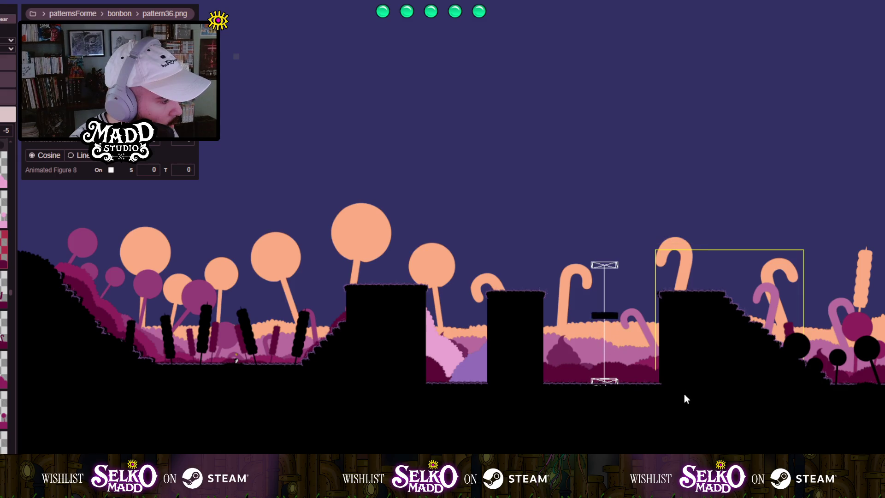
# Pan and zoom along the level to check the lollipops, candy canes and bushes.
pyautogui.scroll(3, 672, 393)
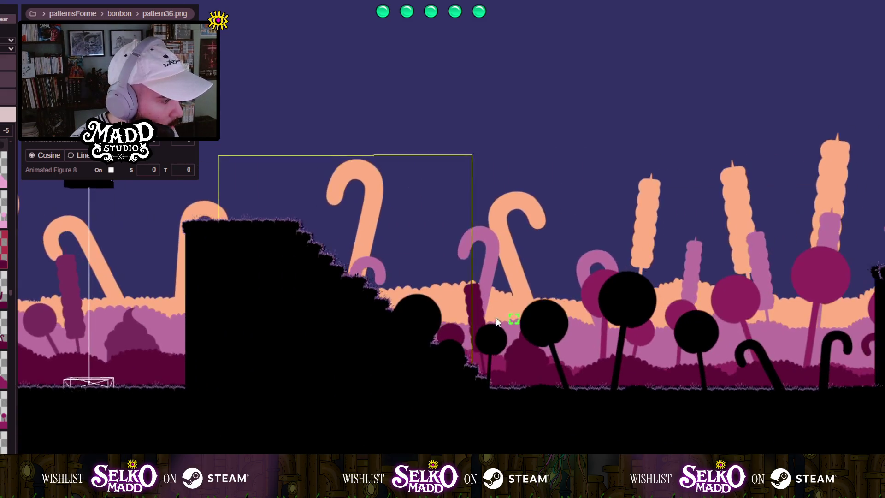
pyautogui.moveTo(496, 321)
pyautogui.mouseDown()
pyautogui.moveTo(206, 289)
pyautogui.moveTo(69, 306)
pyautogui.moveTo(70, 353)
pyautogui.moveTo(175, 441)
pyautogui.moveTo(287, 374)
pyautogui.moveTo(365, 292)
pyautogui.mouseUp()
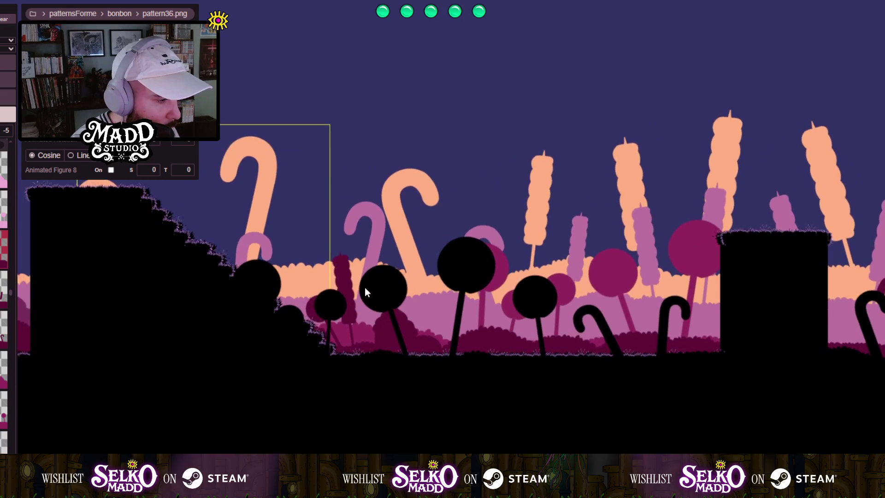
pyautogui.scroll(5, 366, 293)
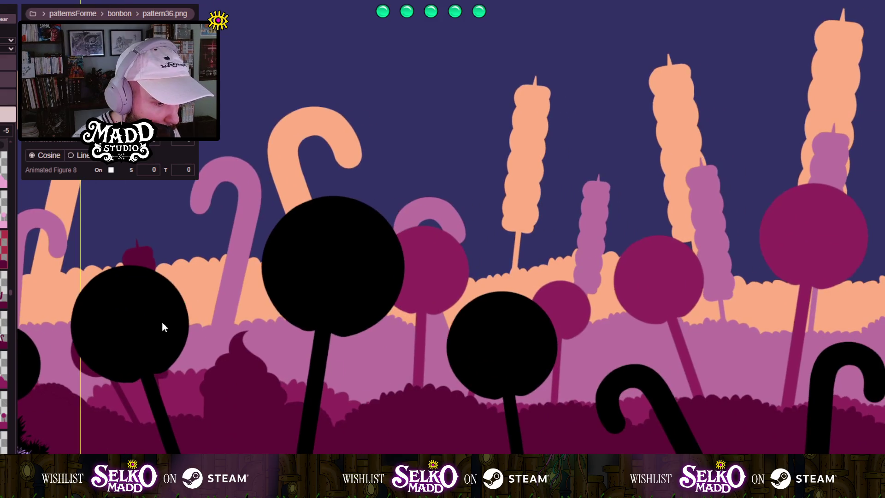
pyautogui.moveTo(162, 322)
pyautogui.mouseDown()
pyautogui.moveTo(201, 297)
pyautogui.moveTo(426, 290)
pyautogui.moveTo(617, 307)
pyautogui.moveTo(141, 290)
pyautogui.moveTo(358, 304)
pyautogui.mouseUp()
pyautogui.scroll(-2, 358, 304)
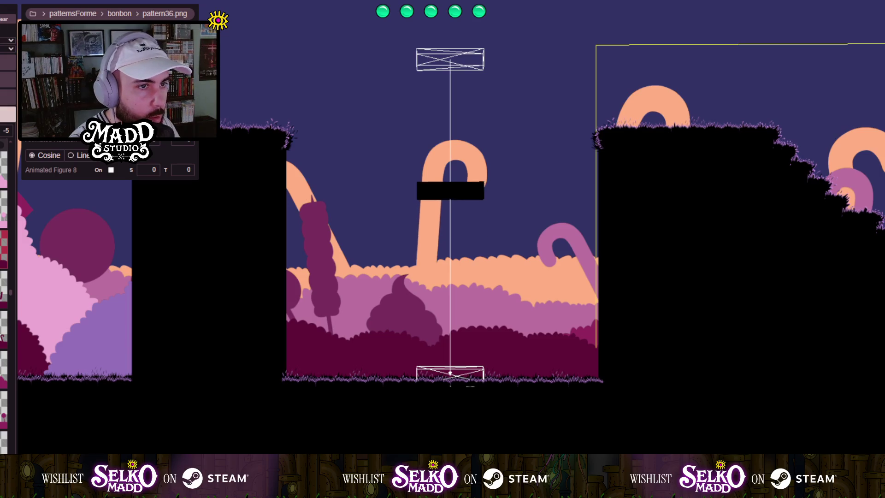
pyautogui.scroll(-5, 245, 312)
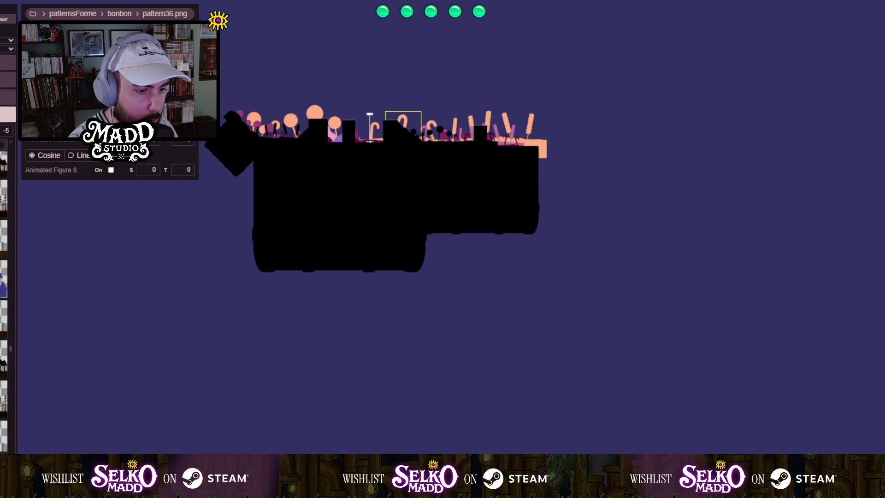
# Place pattern-grass-purple.png and enlarge it into a large square below-left of the level.
pyautogui.scroll(5, 6, 300)
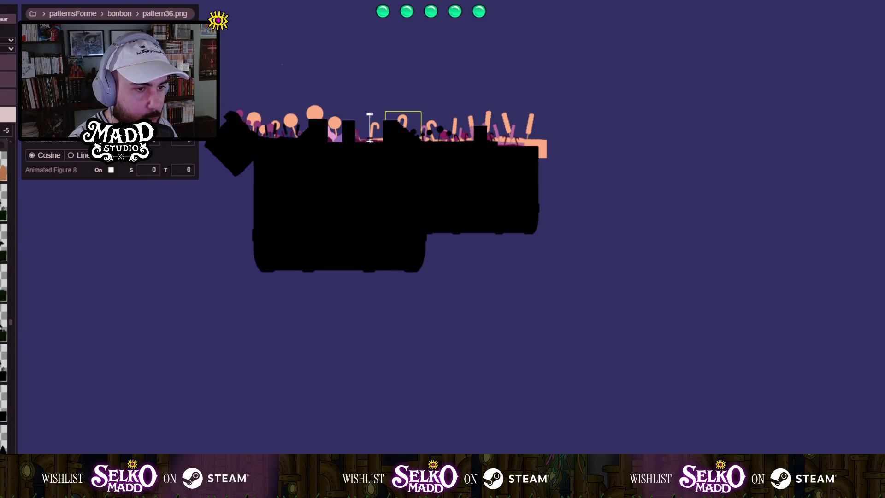
pyautogui.scroll(5, 4, 300)
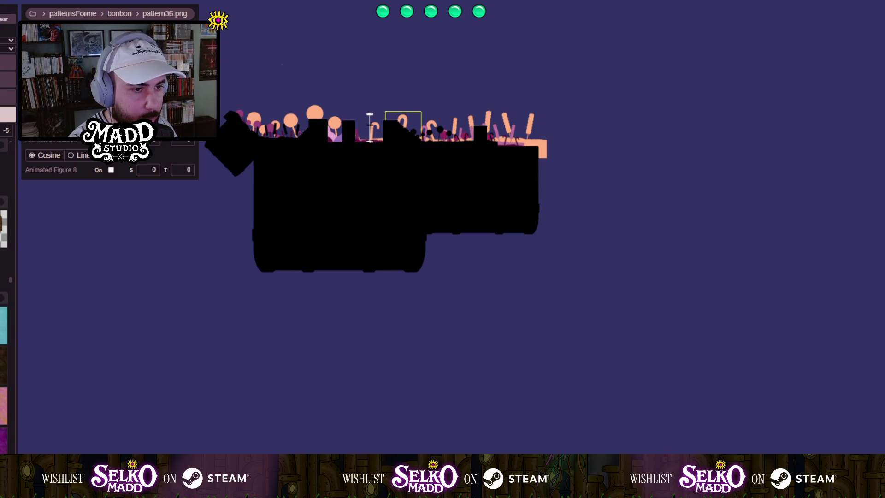
pyautogui.scroll(-3, 4, 299)
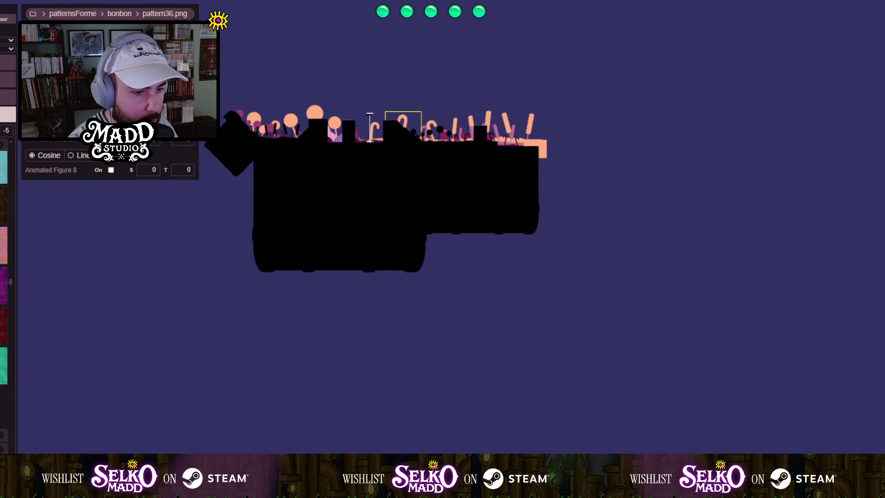
pyautogui.click(256, 199)
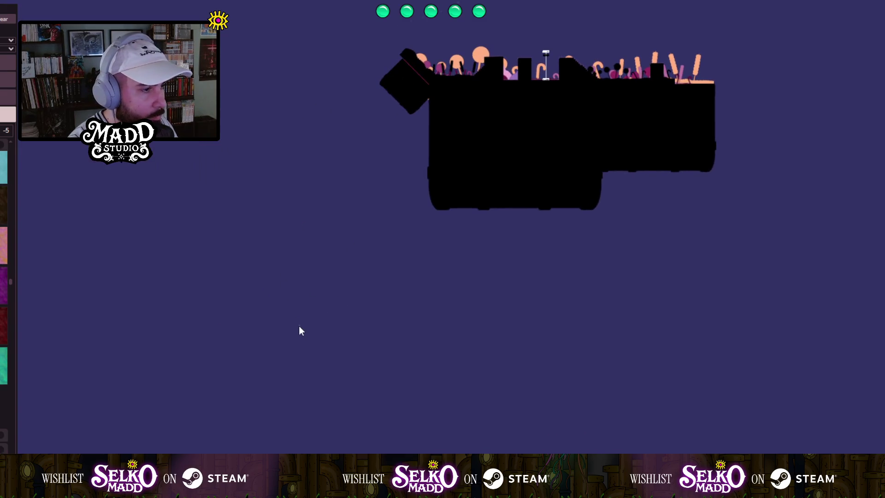
pyautogui.moveTo(369, 350)
pyautogui.mouseDown()
pyautogui.moveTo(455, 422)
pyautogui.moveTo(436, 429)
pyautogui.moveTo(436, 410)
pyautogui.mouseUp()
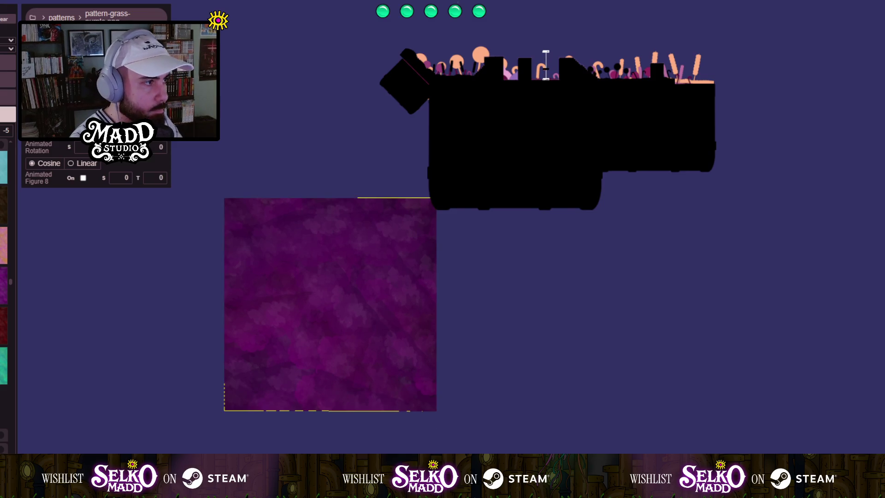
# Move the purple grass square up behind the level.
pyautogui.moveTo(742, 244); pyautogui.dragTo(581, 358)
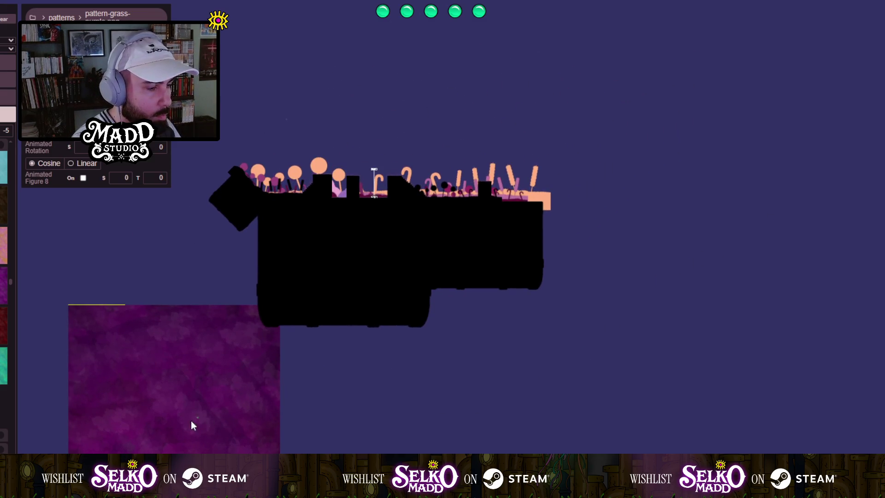
pyautogui.moveTo(193, 425)
pyautogui.mouseDown()
pyautogui.moveTo(369, 181)
pyautogui.moveTo(388, 132)
pyautogui.moveTo(364, 139)
pyautogui.mouseUp()
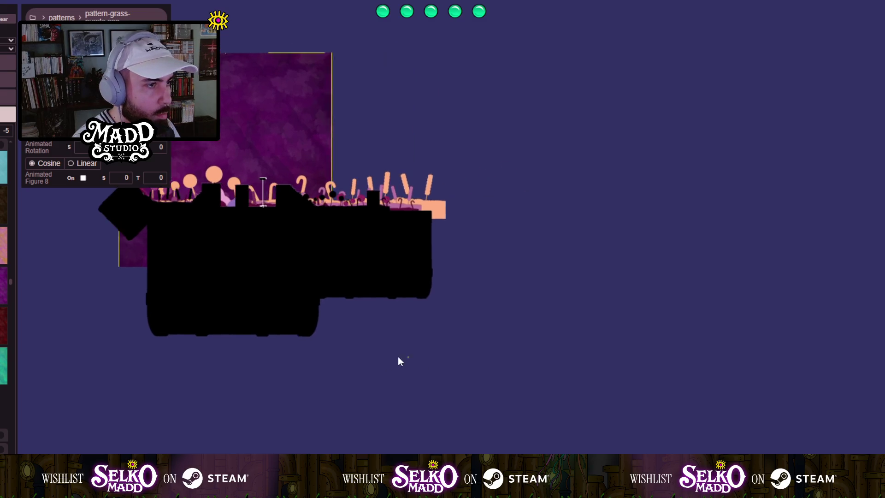
pyautogui.click(515, 196)
# Add a second purple grass square, stretch it wide and to the top, beside the first.
pyautogui.click(511, 176)
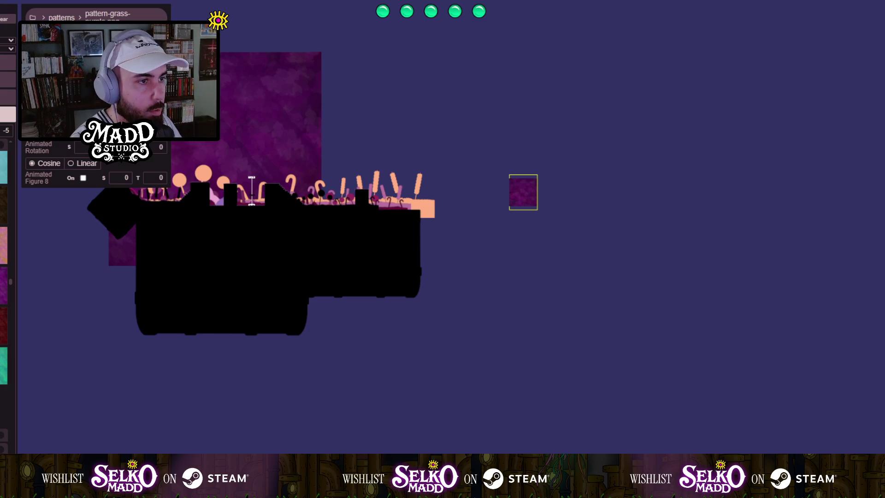
pyautogui.moveTo(537, 209); pyautogui.dragTo(746, 209)
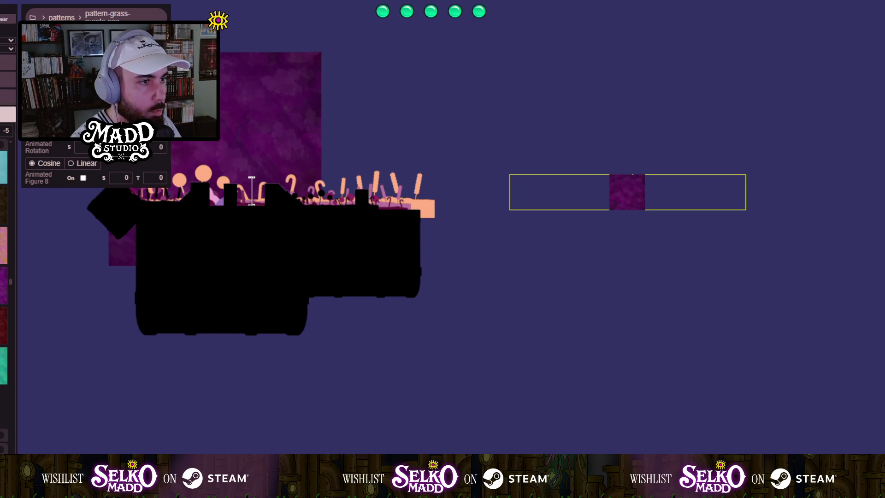
pyautogui.moveTo(632, 174)
pyautogui.mouseDown()
pyautogui.moveTo(633, 1)
pyautogui.moveTo(617, 1)
pyautogui.mouseUp()
pyautogui.moveTo(597, 66)
pyautogui.mouseDown()
pyautogui.moveTo(468, 117)
pyautogui.moveTo(415, 113)
pyautogui.mouseUp()
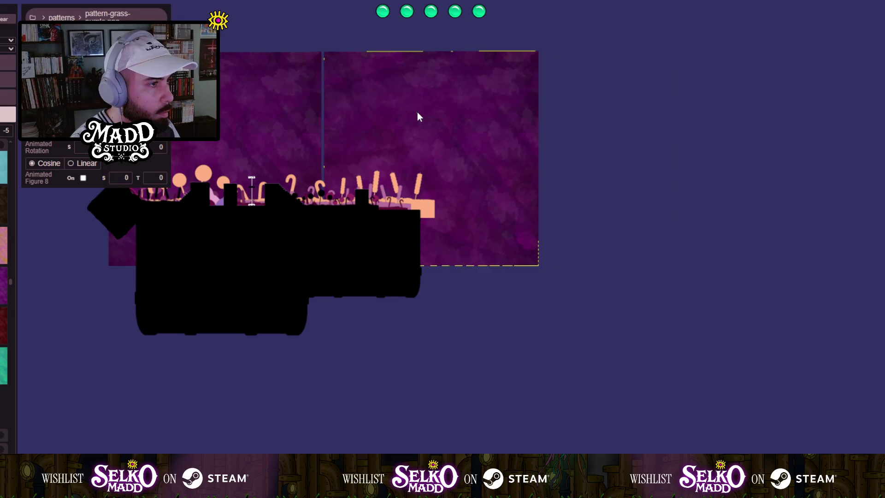
pyautogui.scroll(5, 271, 88)
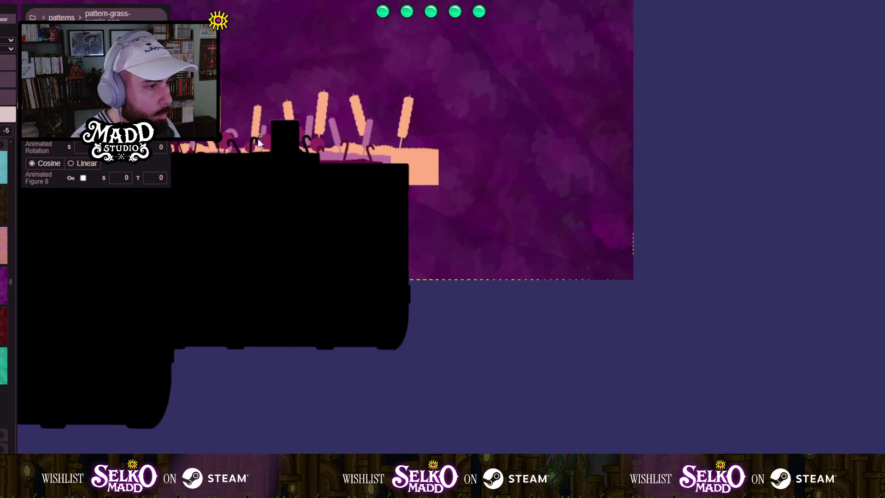
pyautogui.scroll(5, 168, 284)
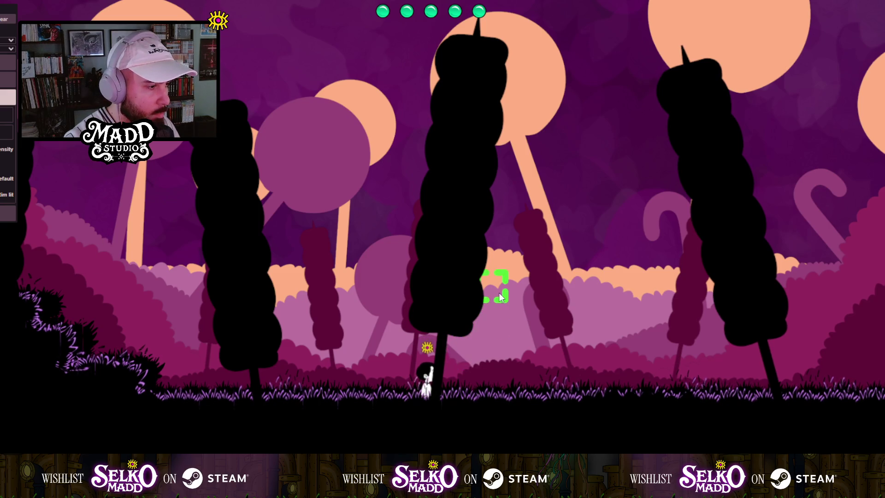
# Walk the character left and right near the start, then jump toward the hill.
pyautogui.press('d')
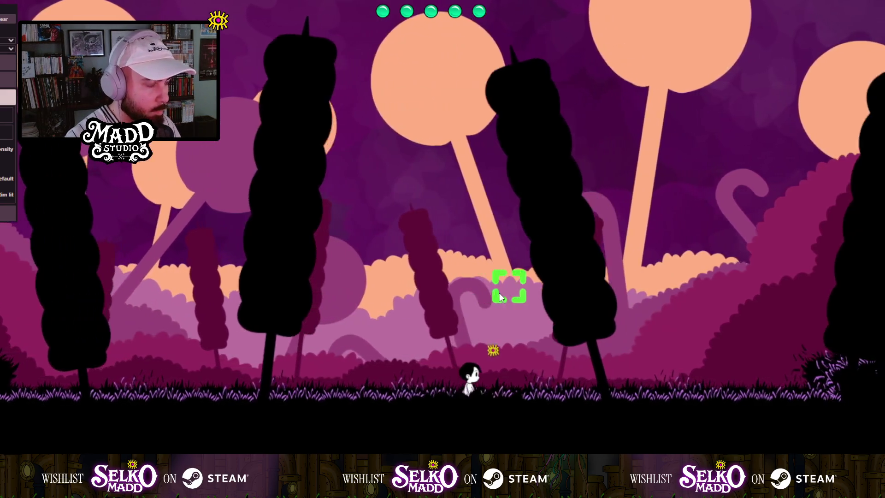
pyautogui.press('d')
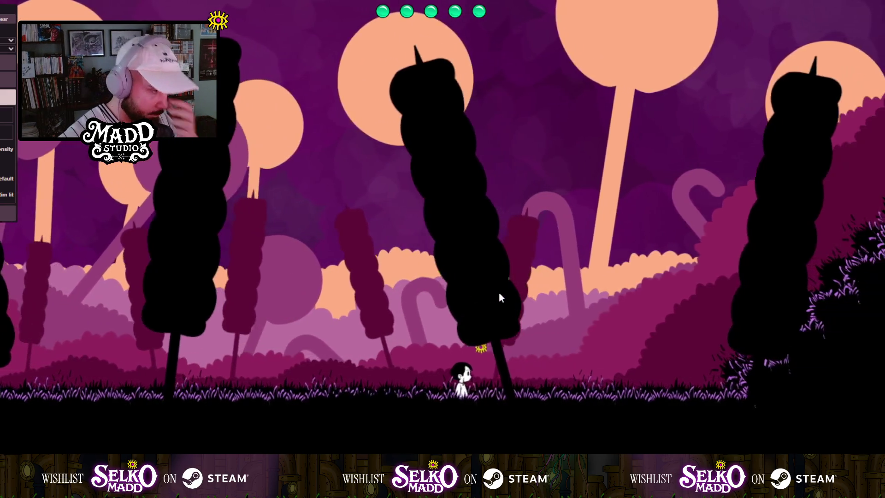
pyautogui.press('a')
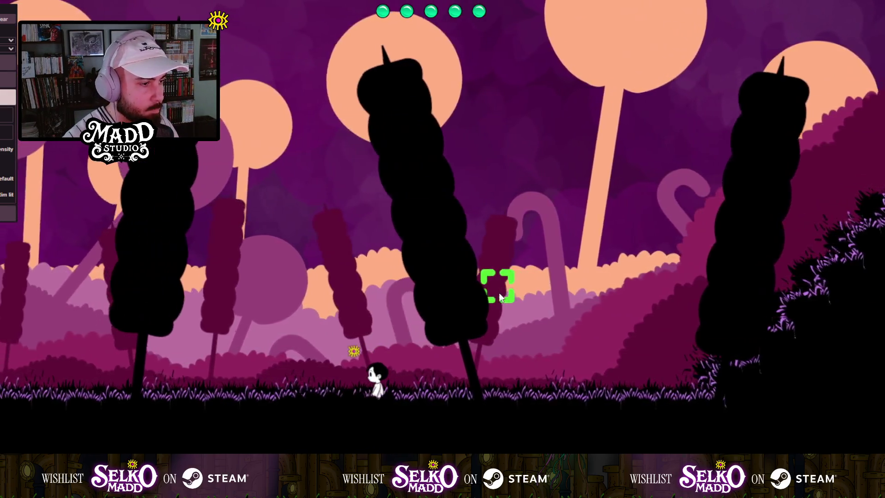
pyautogui.press('a')
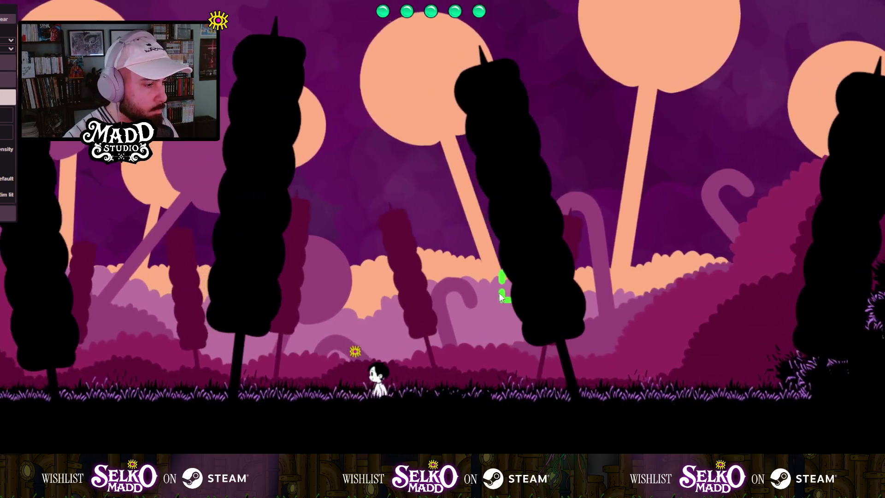
pyautogui.press('a')
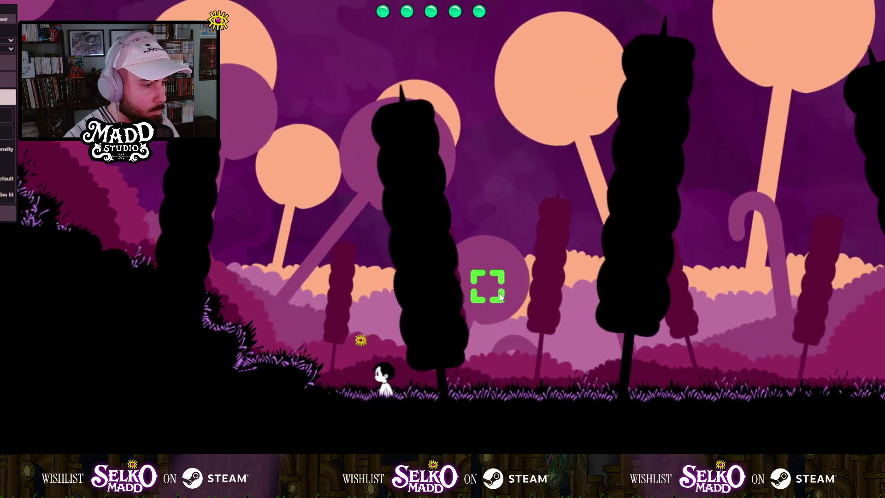
pyautogui.press('d')
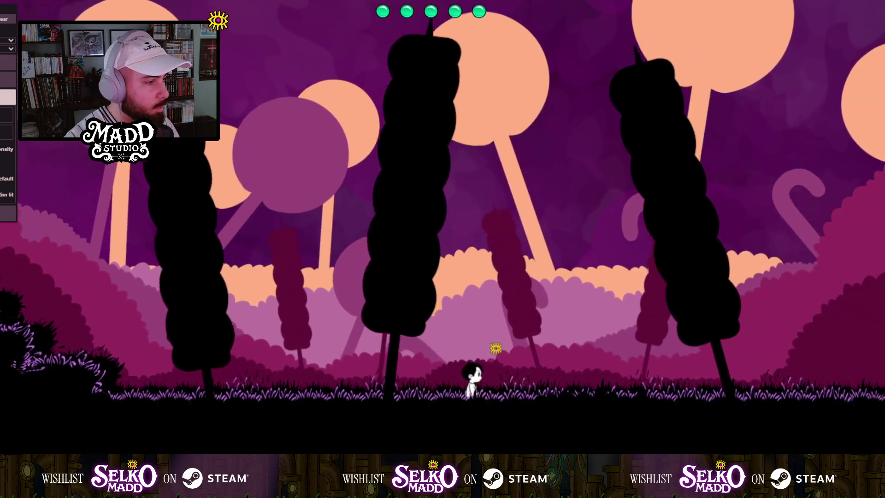
pyautogui.press('d')
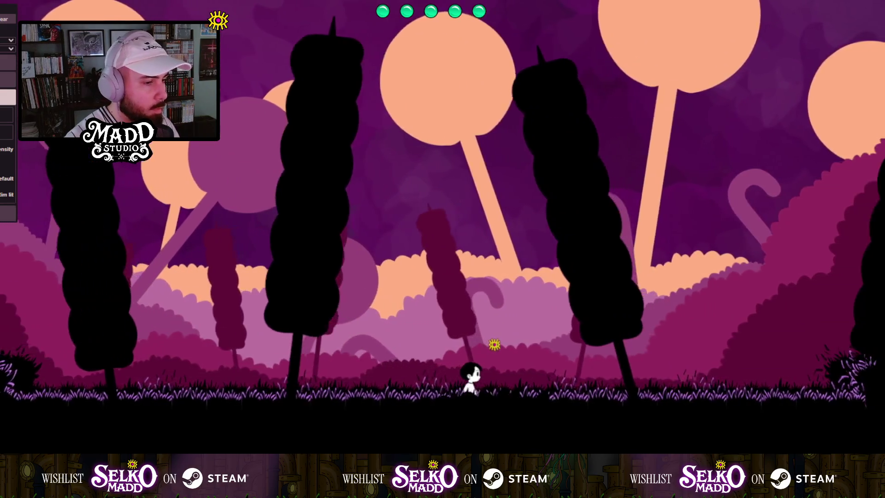
pyautogui.press('a')
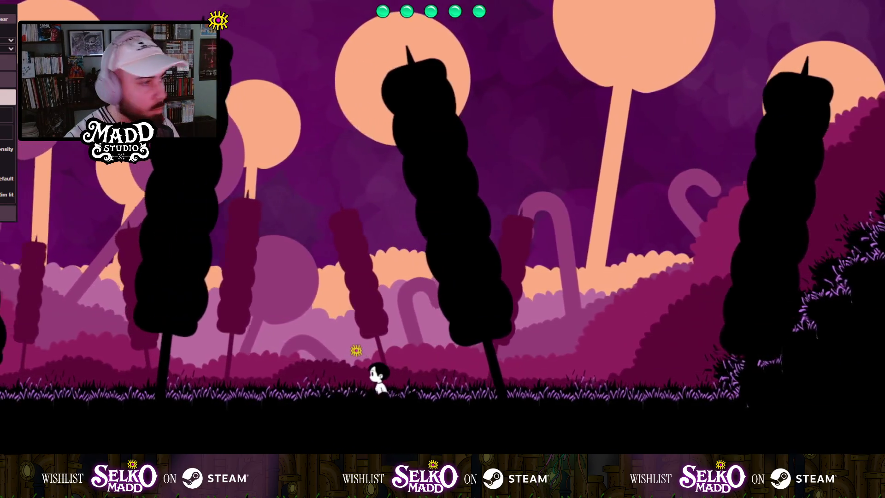
pyautogui.press('d')
pyautogui.press('d')
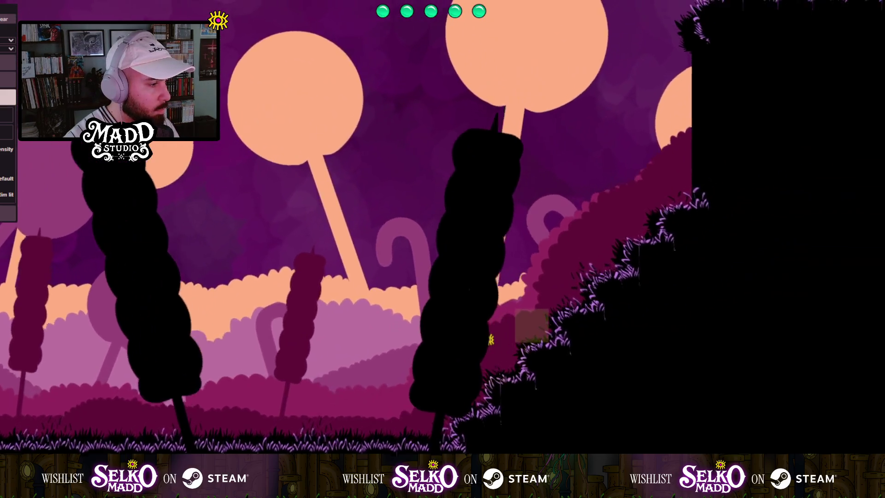
pyautogui.press('a')
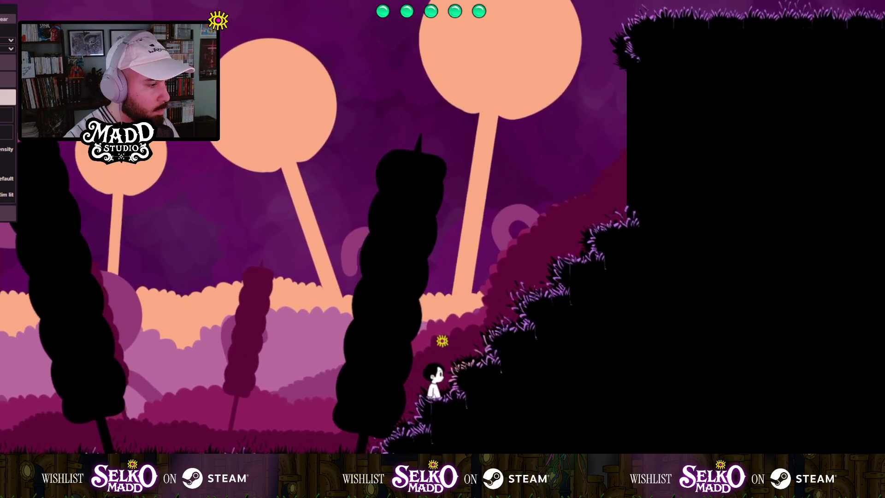
pyautogui.press('space')
# Use the yellow block to get past the cliff base and jump across the candy canes.
pyautogui.press('Left')
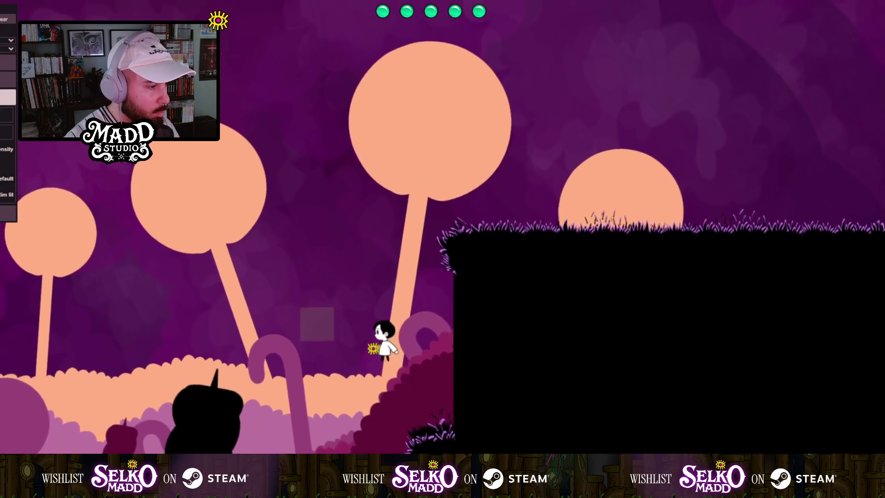
pyautogui.press('Right')
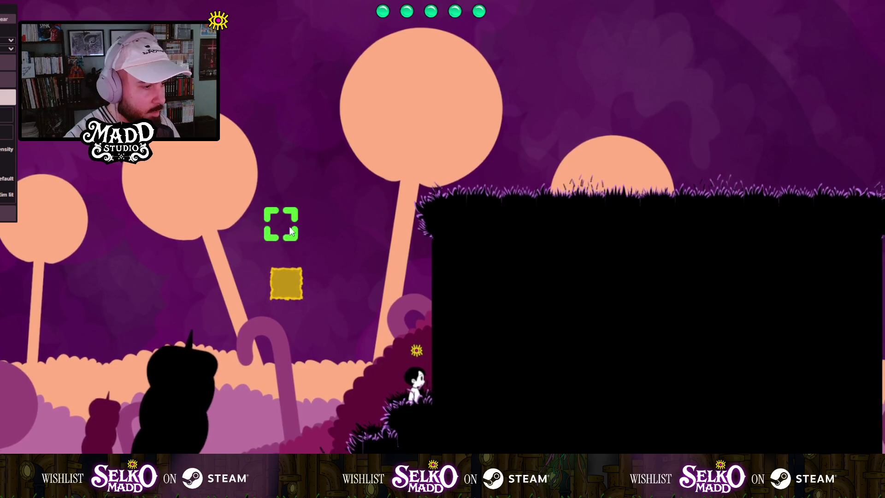
pyautogui.click(291, 231)
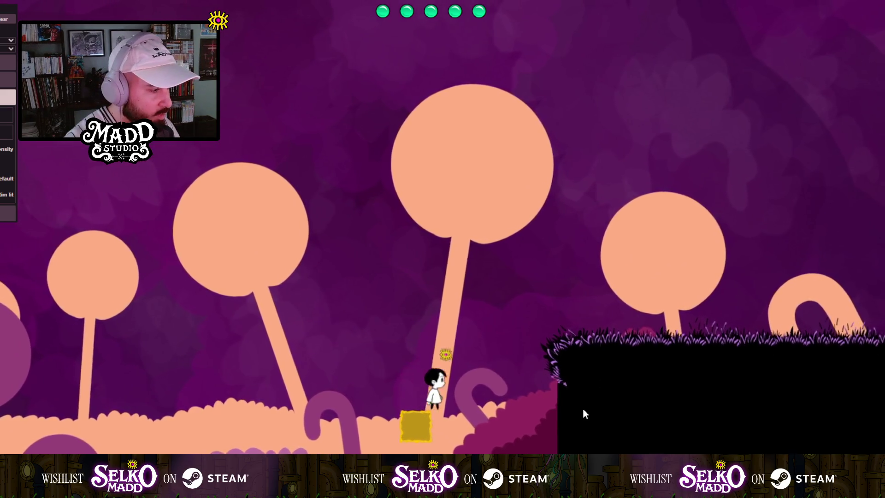
pyautogui.press('Right')
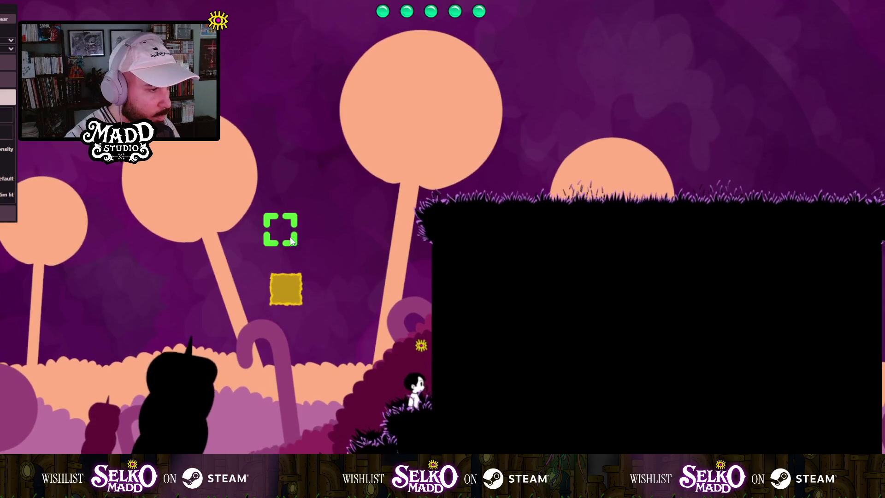
pyautogui.click(291, 240)
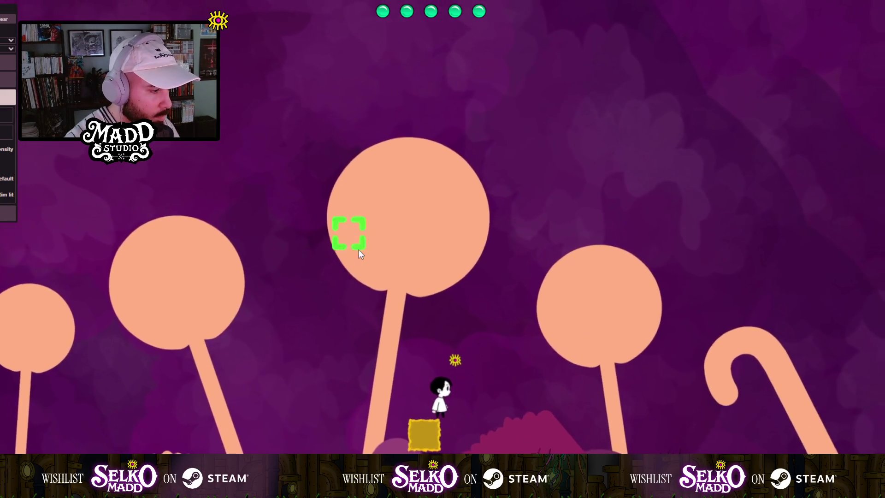
pyautogui.press('Right')
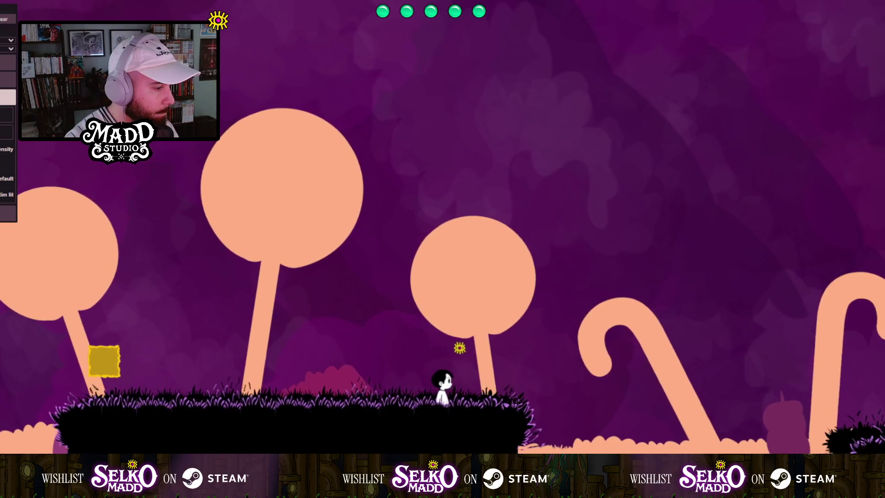
pyautogui.press('Left')
pyautogui.press('Right')
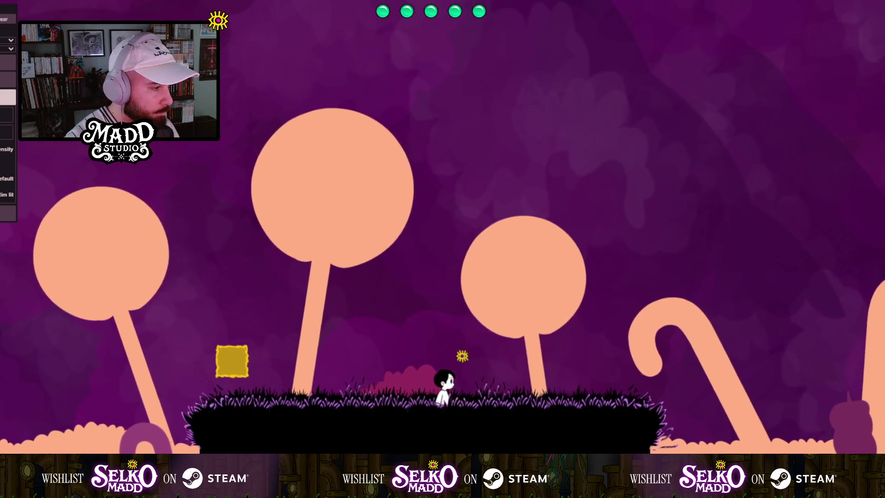
pyautogui.press('Right')
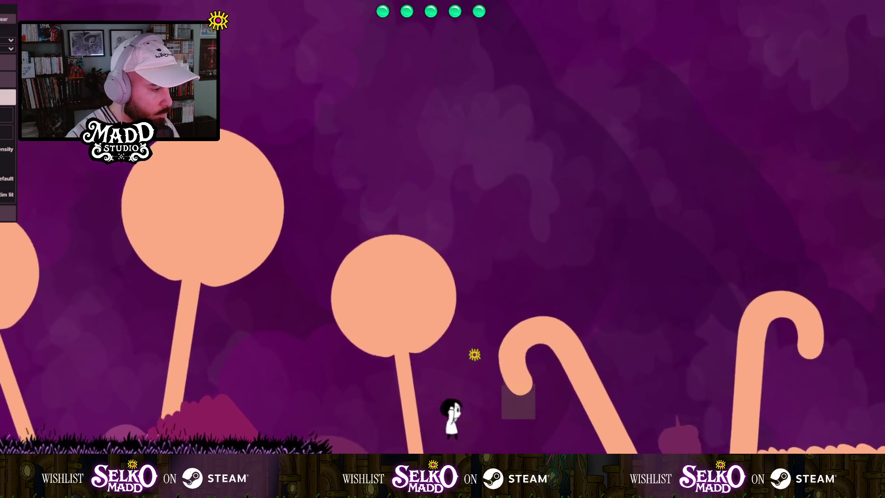
pyautogui.press('Right')
pyautogui.press('space')
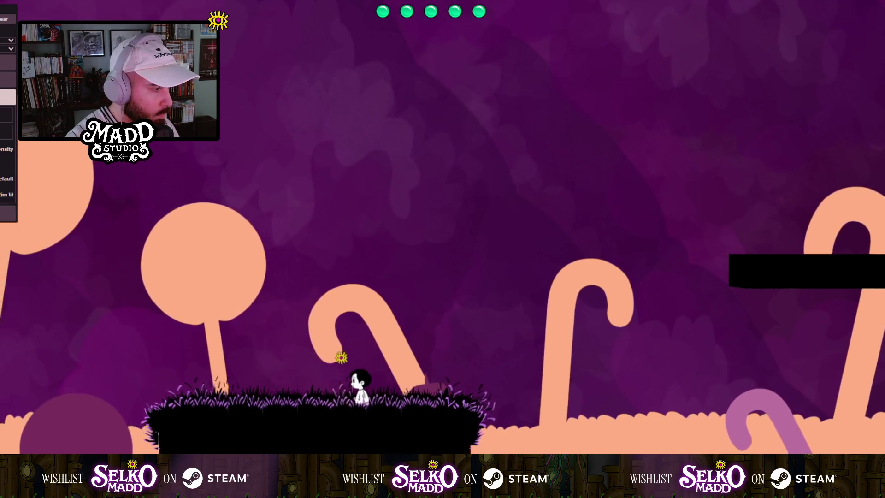
pyautogui.press('Right')
pyautogui.press('space')
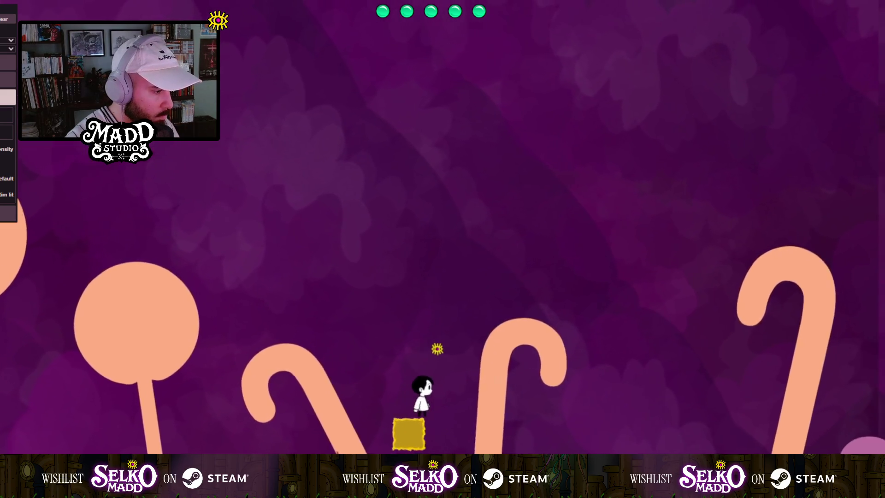
pyautogui.press('space')
pyautogui.press('Right')
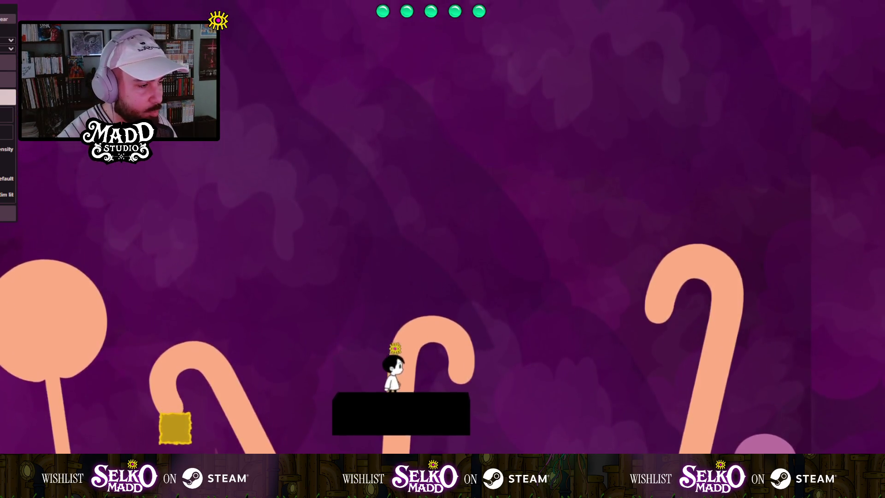
# Jump off the black platform and walk down the slope past the lollipop trees.
pyautogui.press('Right')
pyautogui.press('space')
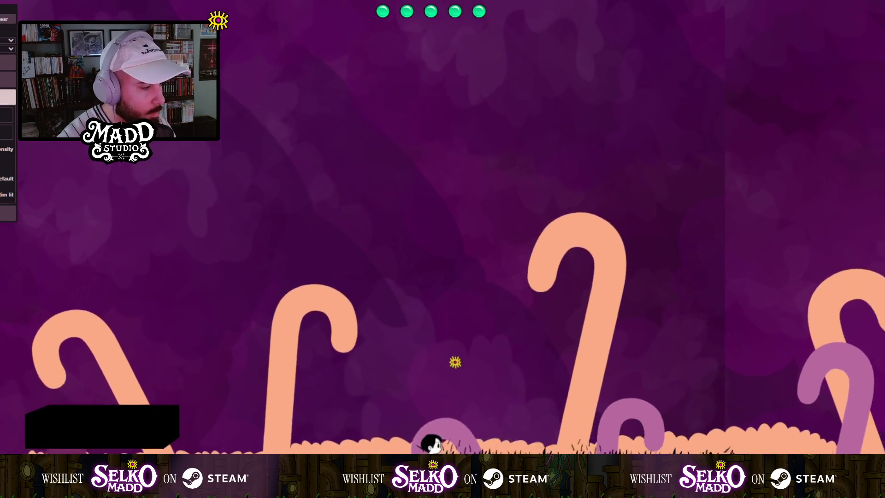
pyautogui.press('Right')
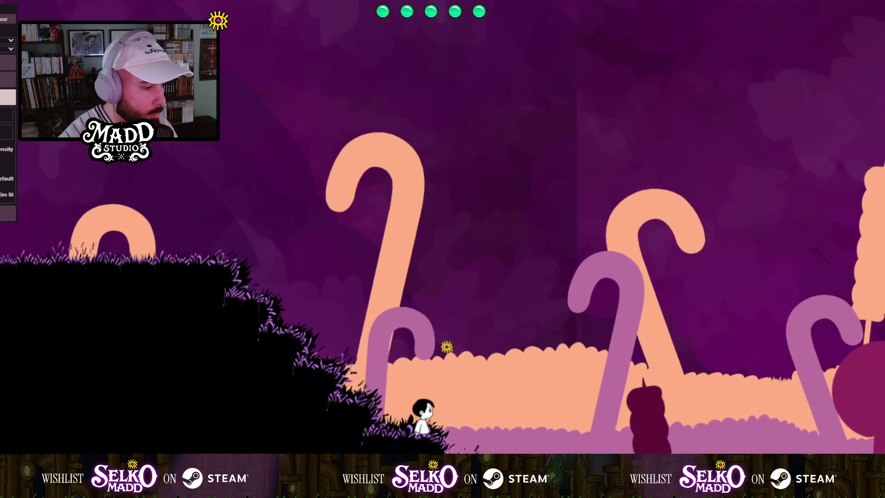
pyautogui.press('Right')
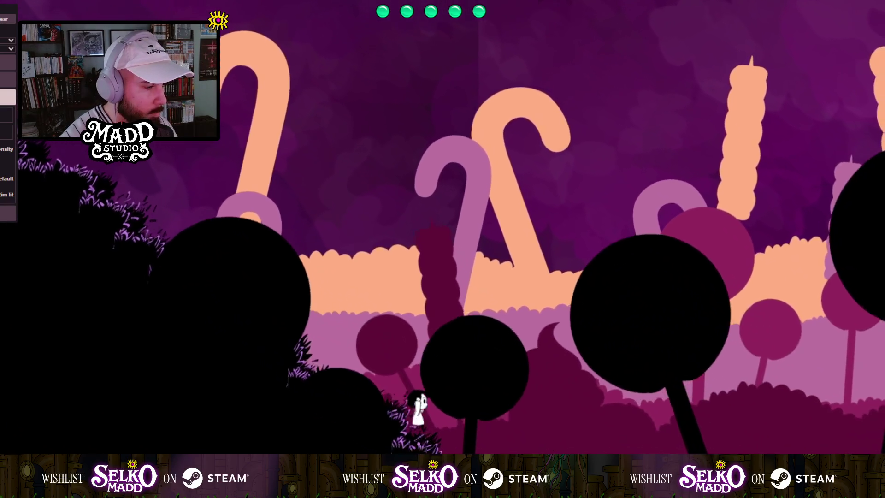
pyautogui.press('Right')
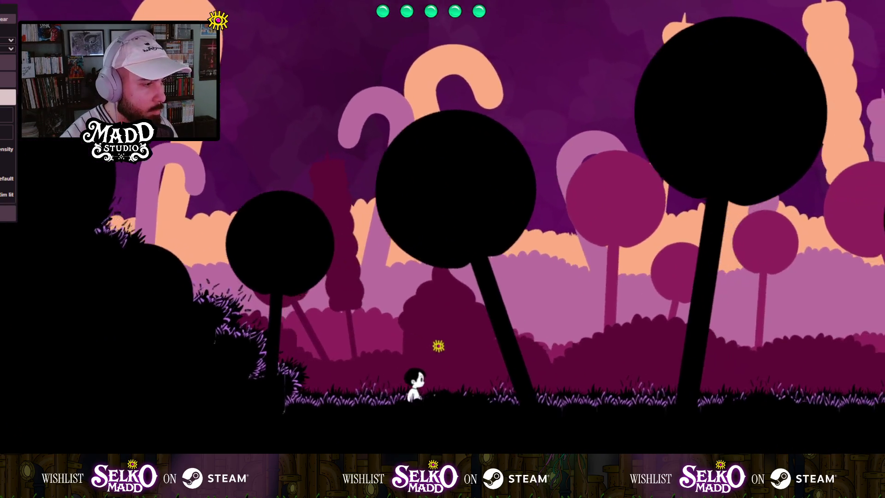
pyautogui.press('Right')
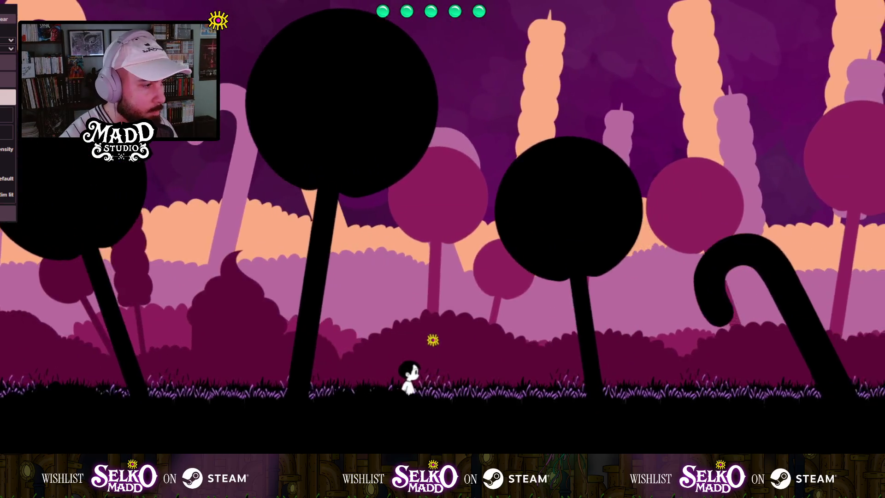
pyautogui.press('Right')
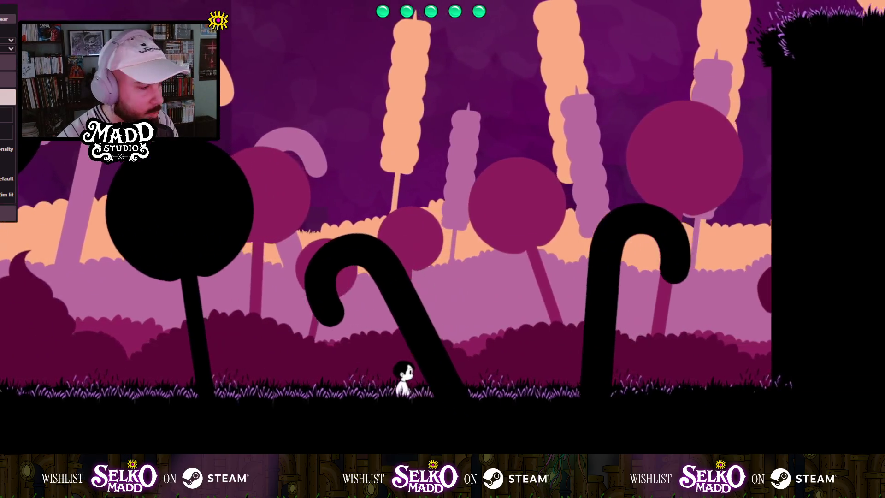
pyautogui.press('Left')
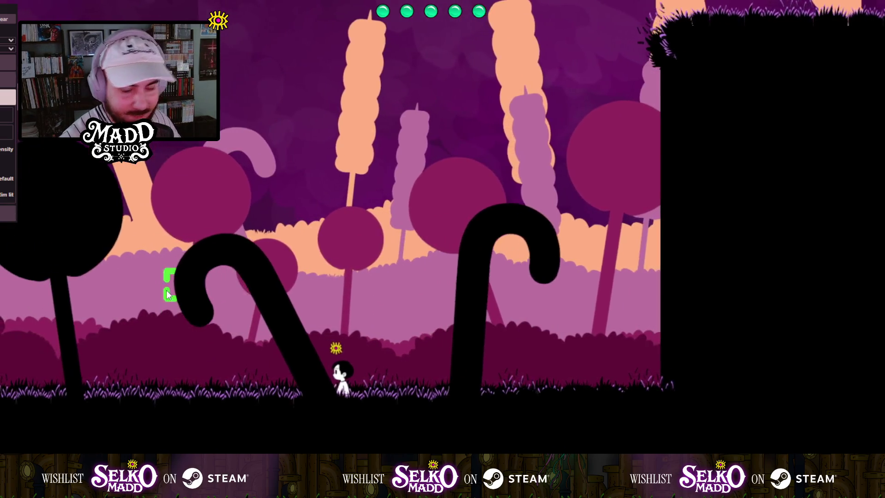
pyautogui.press('space')
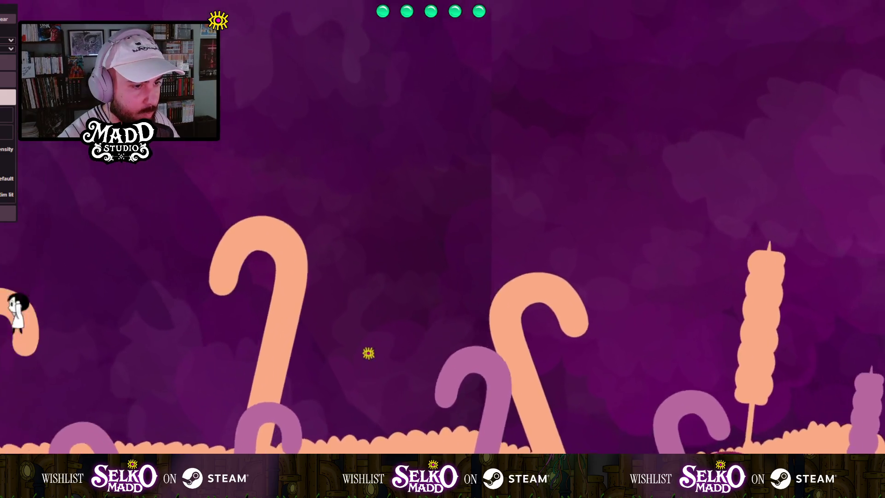
pyautogui.press('Right')
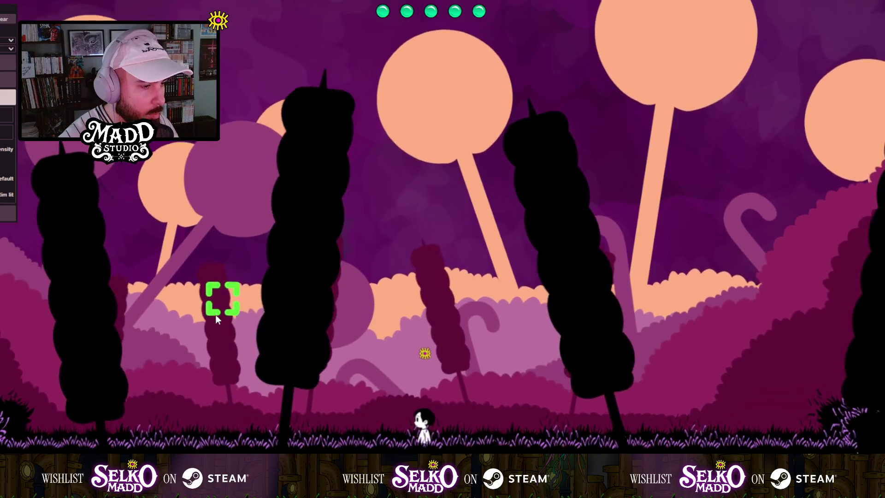
# Pace the character back and forth through the lollipop-tree valley toward the dark grassy hill.
pyautogui.press('Left')
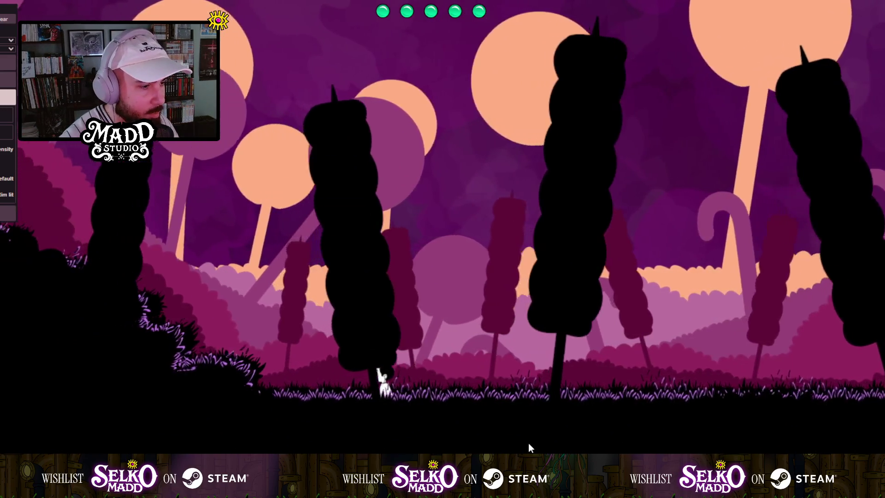
pyautogui.press('Right')
pyautogui.press('Right')
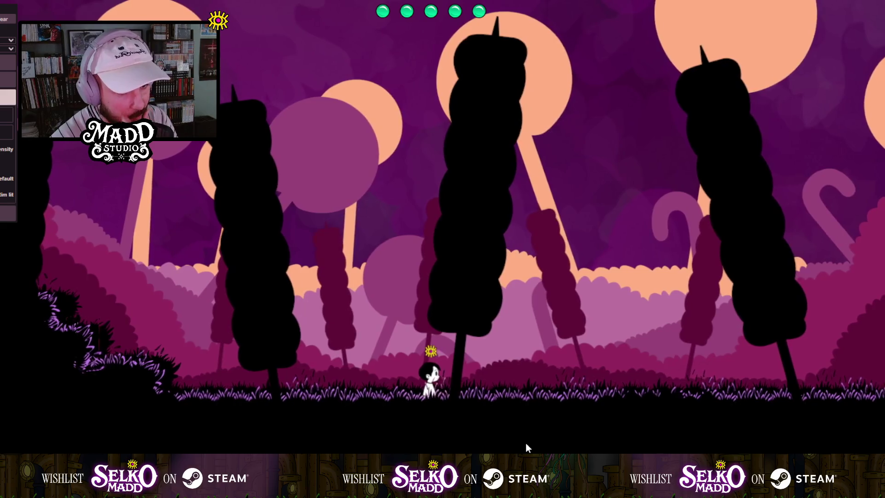
pyautogui.press('Right')
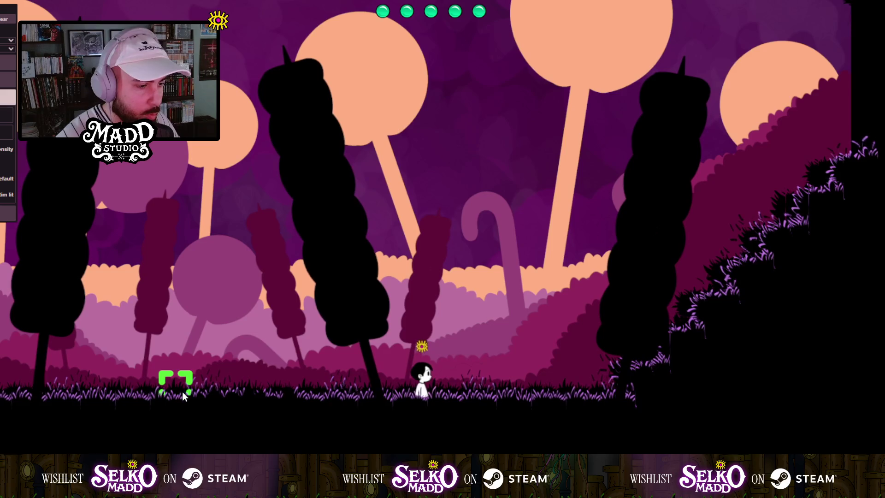
pyautogui.press('Left')
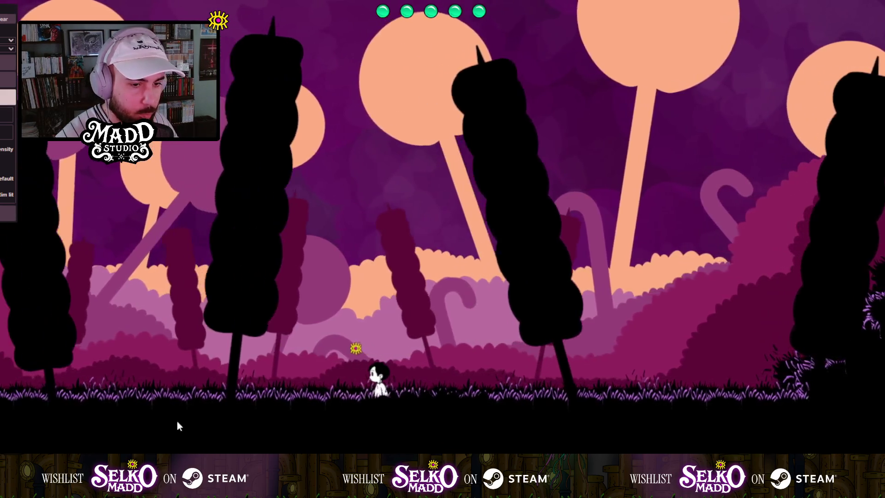
pyautogui.press('Right')
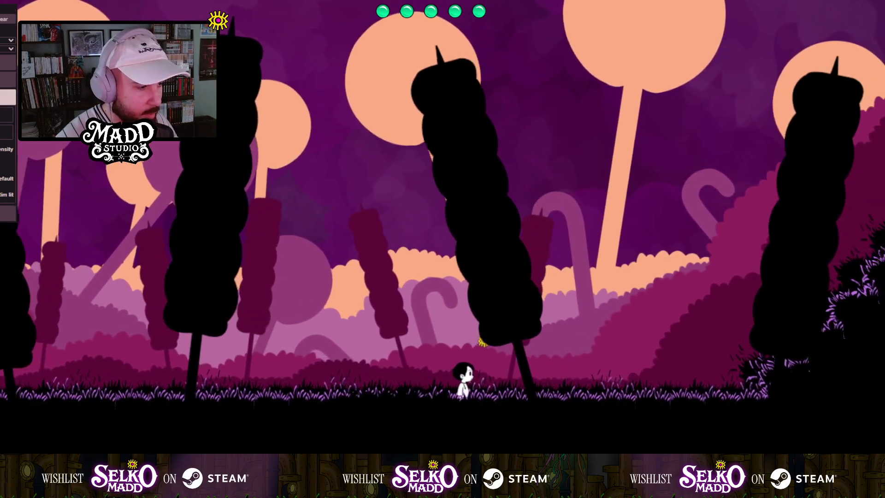
pyautogui.press('Right')
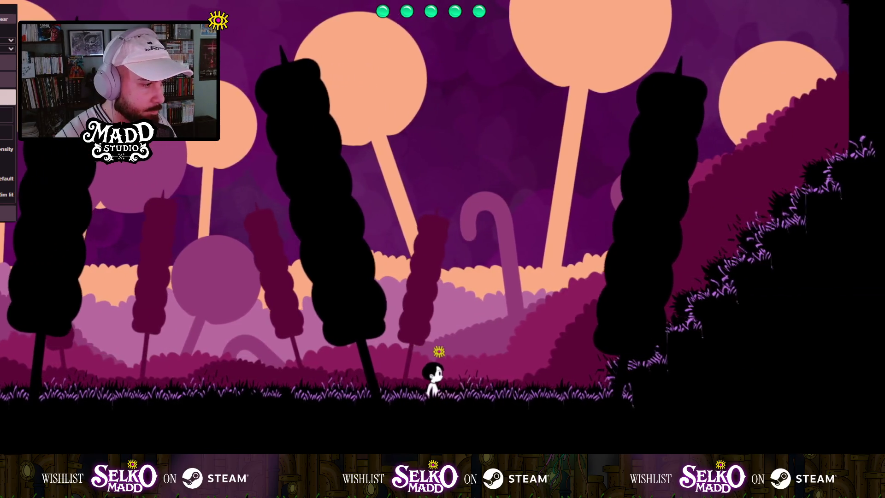
pyautogui.press('Left')
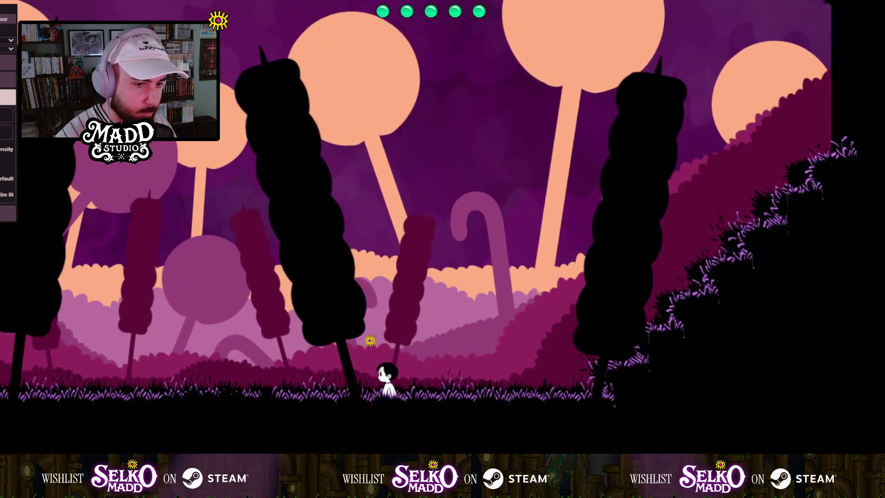
pyautogui.press('Right')
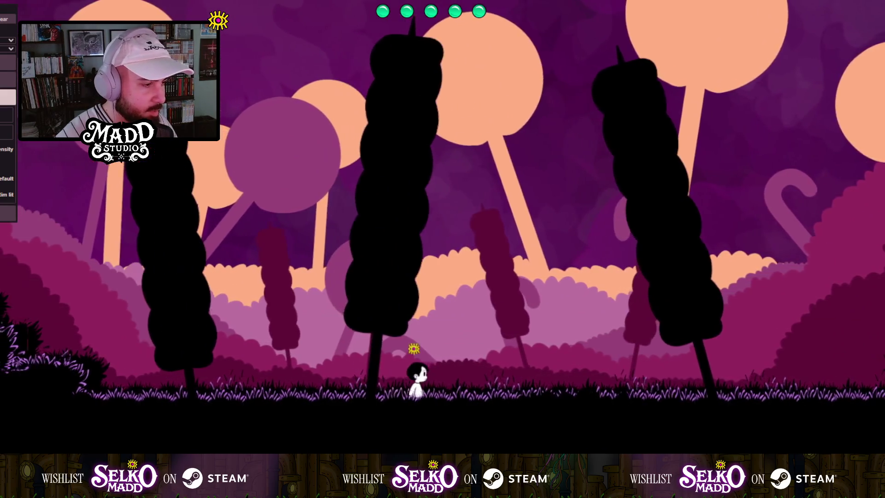
pyautogui.press('Right')
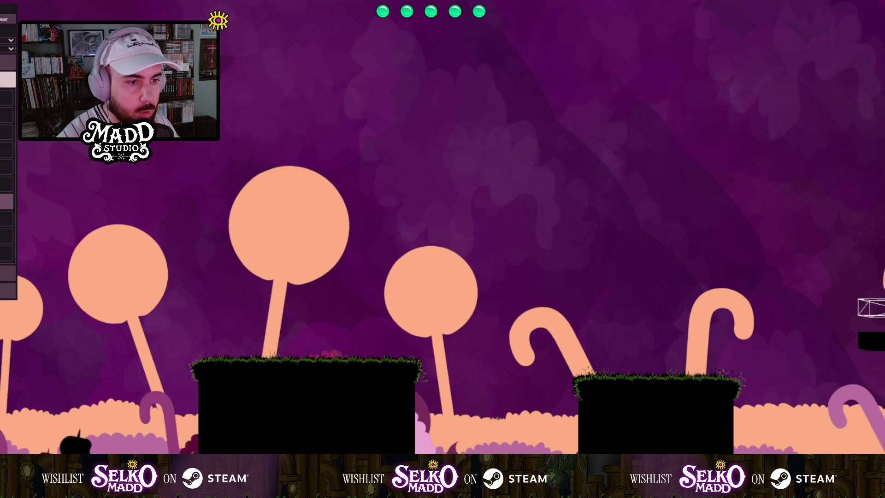
# Place a Checkpoint statue on top of the grassy black platform.
pyautogui.click(310, 275)
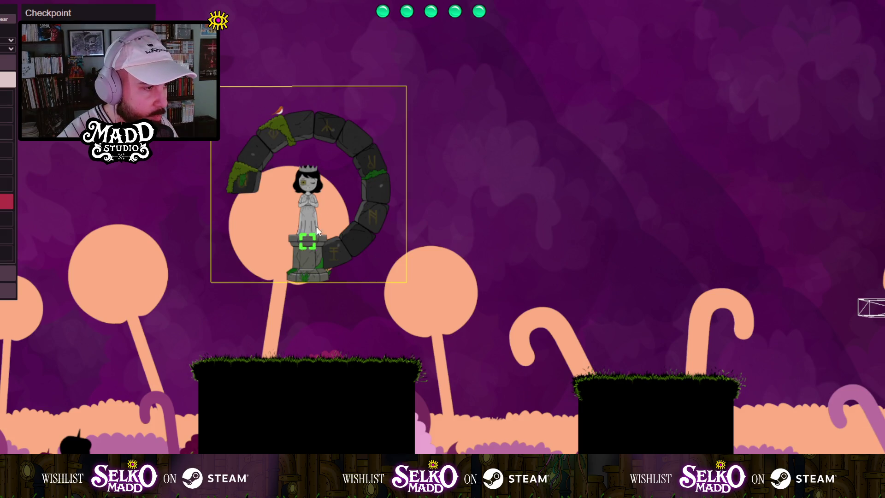
pyautogui.moveTo(307, 223)
pyautogui.mouseDown()
pyautogui.moveTo(291, 290)
pyautogui.moveTo(308, 285)
pyautogui.moveTo(308, 306)
pyautogui.mouseUp()
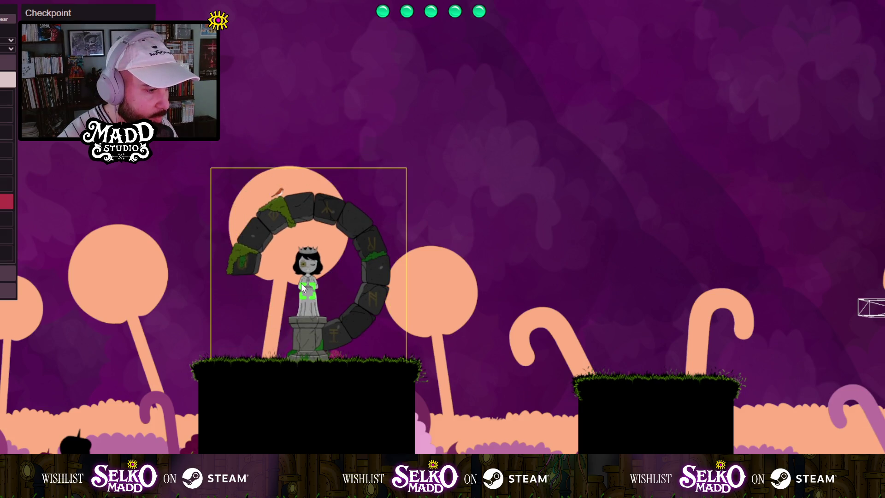
pyautogui.press('Left')
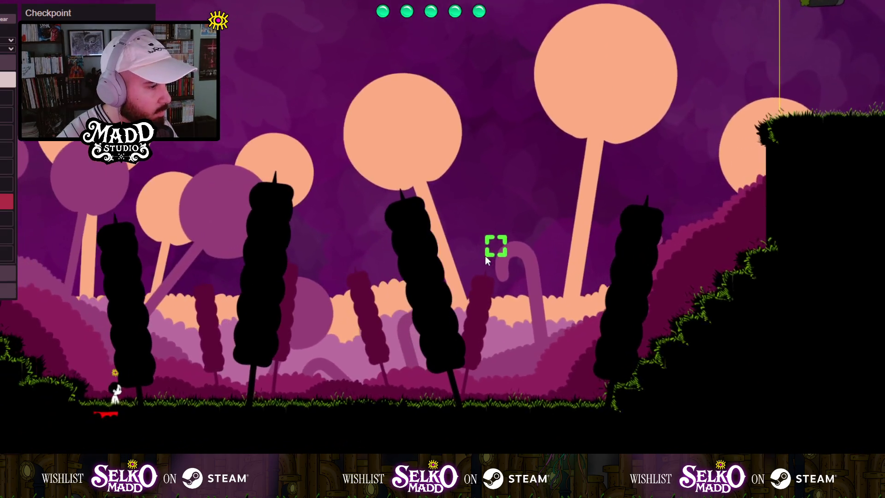
pyautogui.press('Right')
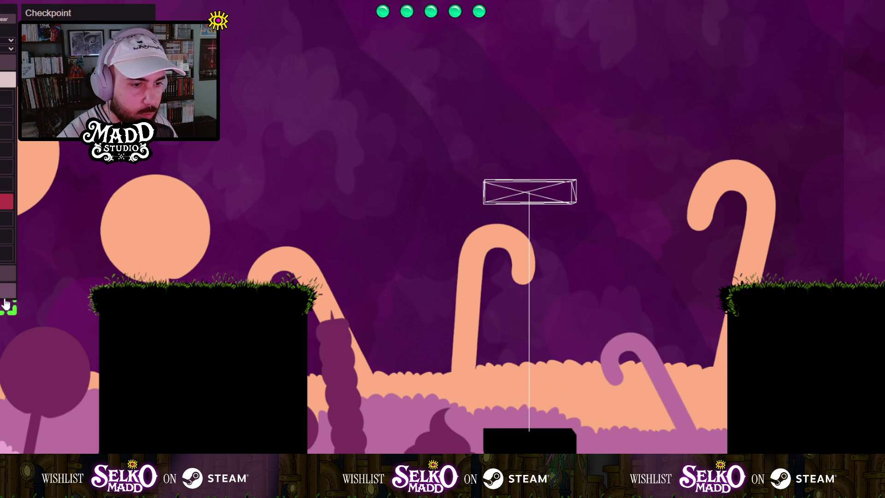
pyautogui.press('Left')
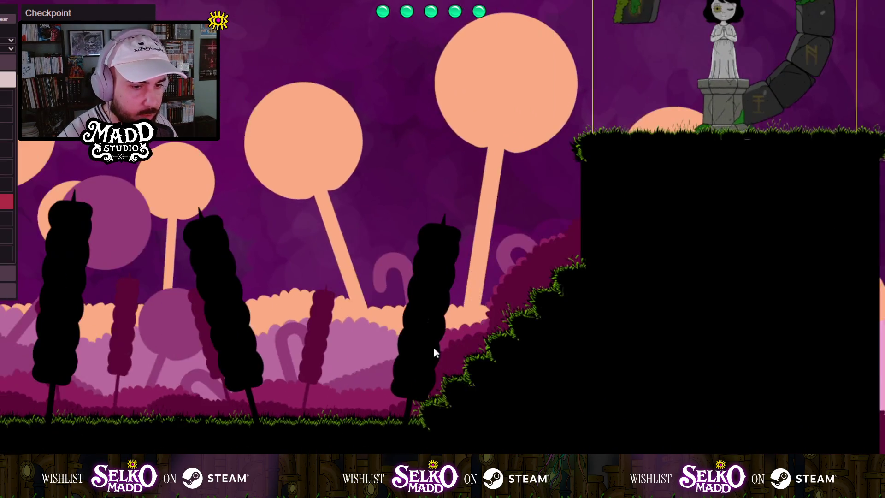
# Test-walk the character right up the slope and back left along the valley.
pyautogui.moveTo(189, 310)
pyautogui.mouseDown()
pyautogui.moveTo(424, 304)
pyautogui.moveTo(358, 298)
pyautogui.mouseUp()
pyautogui.press('Right')
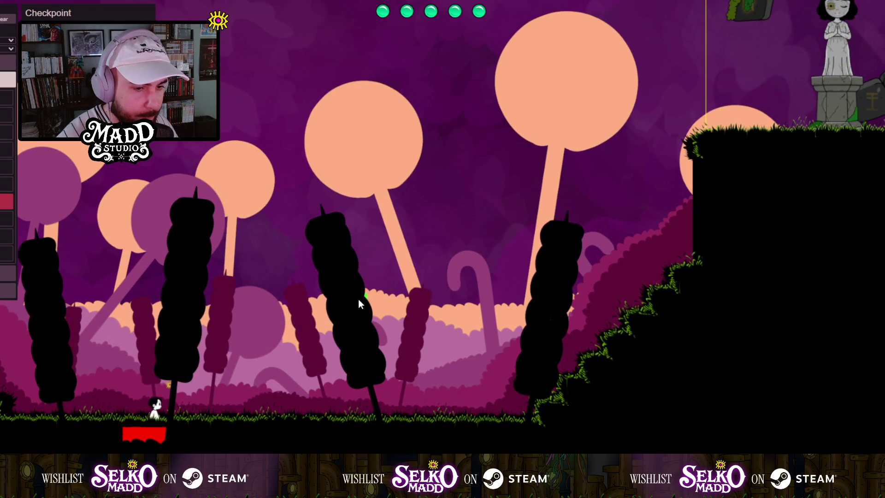
pyautogui.press('Right')
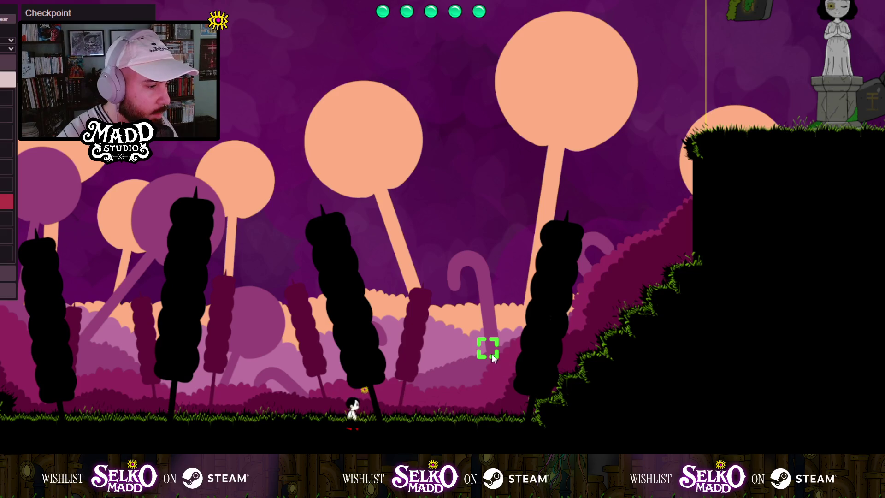
pyautogui.press('Right')
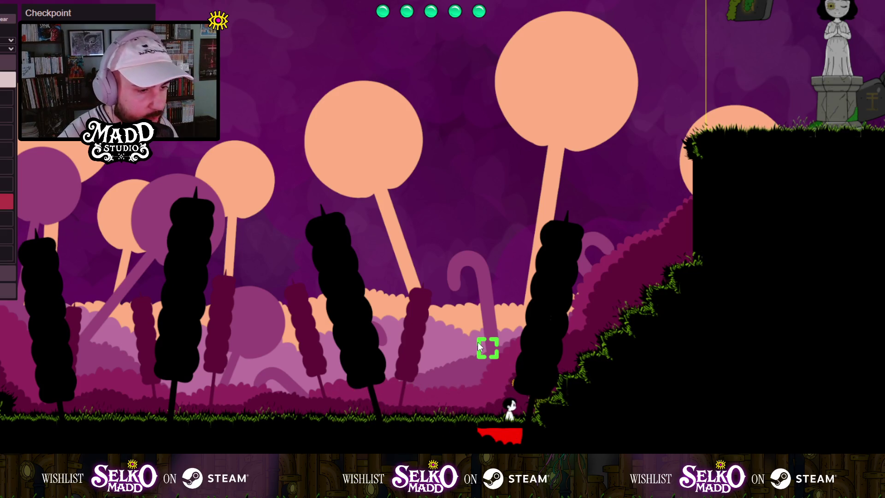
pyautogui.press('Left')
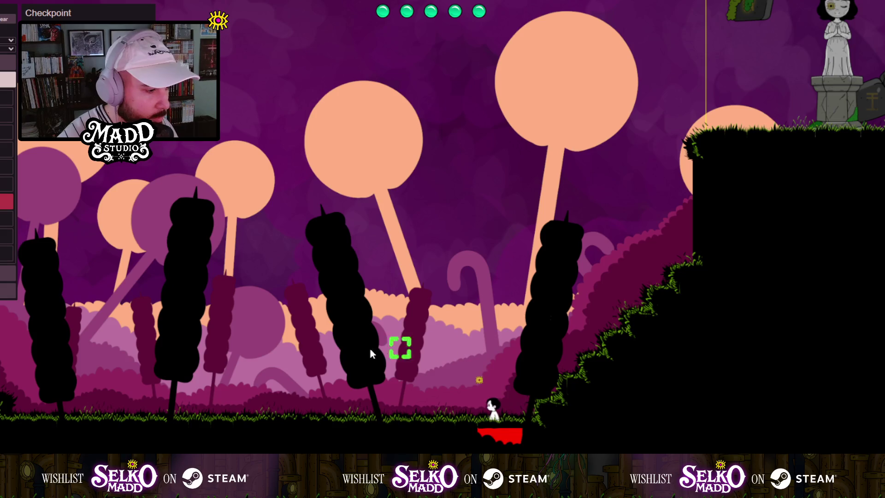
pyautogui.press('Left')
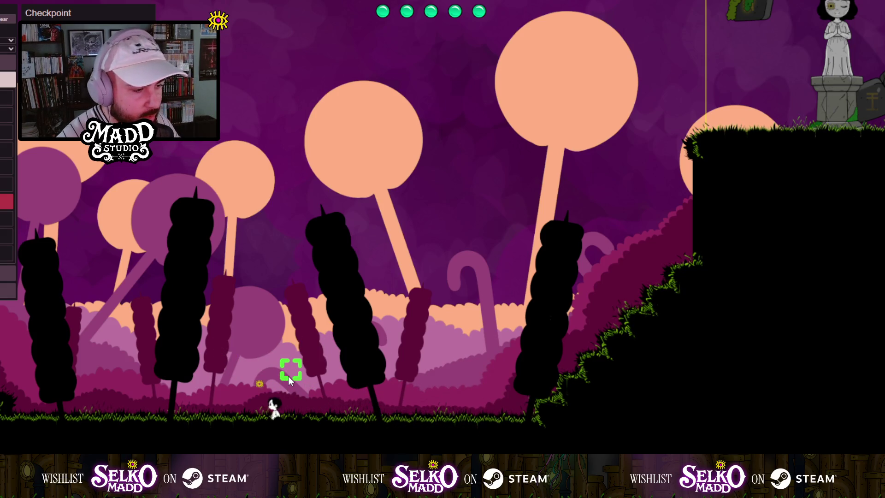
pyautogui.press('Left')
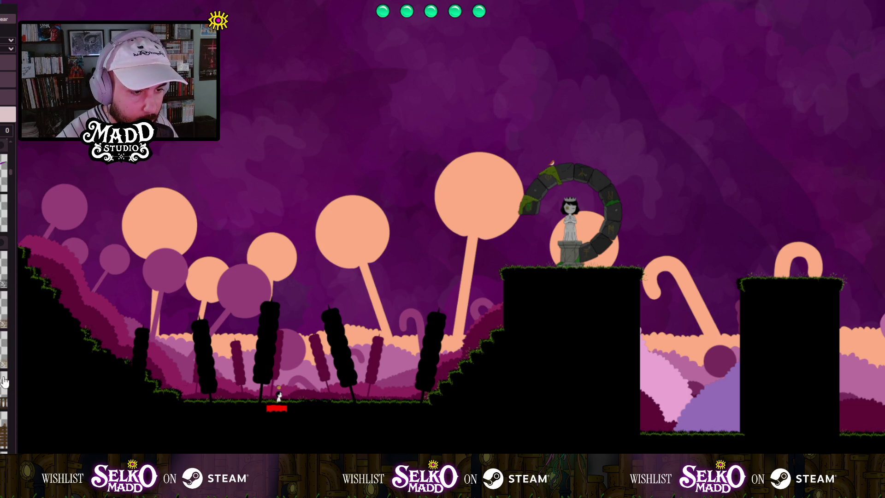
# Zoom out to view the whole level at once.
pyautogui.scroll(-5, 177, 377)
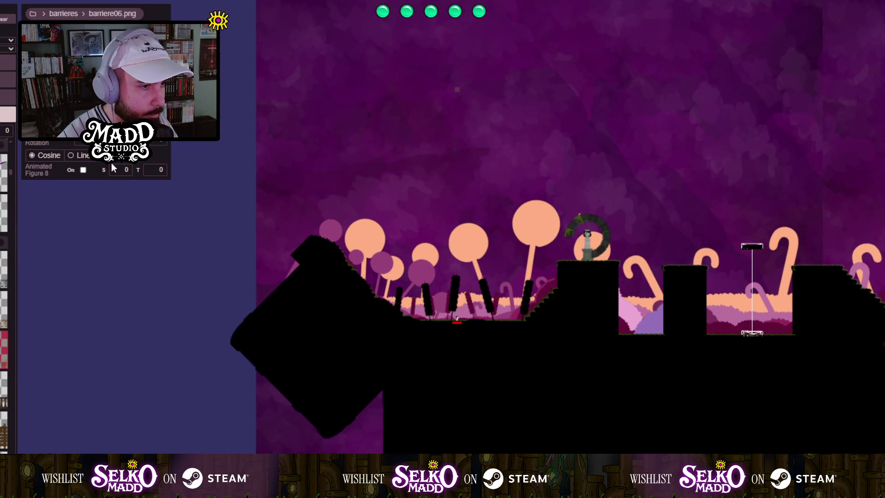
# Drop the barriere06.png fence into the level near the checkpoint platform.
pyautogui.moveTo(91, 180)
pyautogui.mouseDown()
pyautogui.moveTo(131, 198)
pyautogui.moveTo(140, 192)
pyautogui.moveTo(523, 249)
pyautogui.mouseUp()
pyautogui.moveTo(610, 249); pyautogui.dragTo(635, 265)
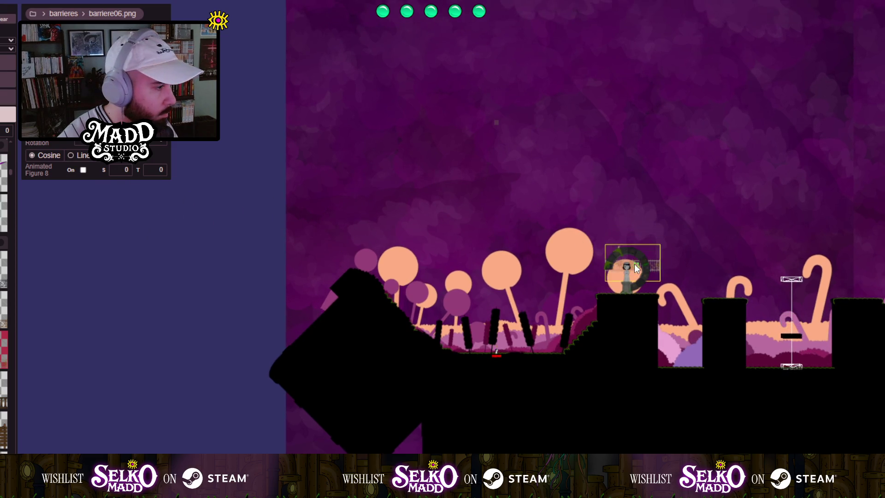
pyautogui.moveTo(712, 281)
pyautogui.mouseDown()
pyautogui.moveTo(728, 287)
pyautogui.moveTo(395, 310)
pyautogui.moveTo(221, 346)
pyautogui.moveTo(117, 349)
pyautogui.moveTo(476, 289)
pyautogui.mouseUp()
pyautogui.scroll(2, 729, 292)
pyautogui.scroll(2, 735, 300)
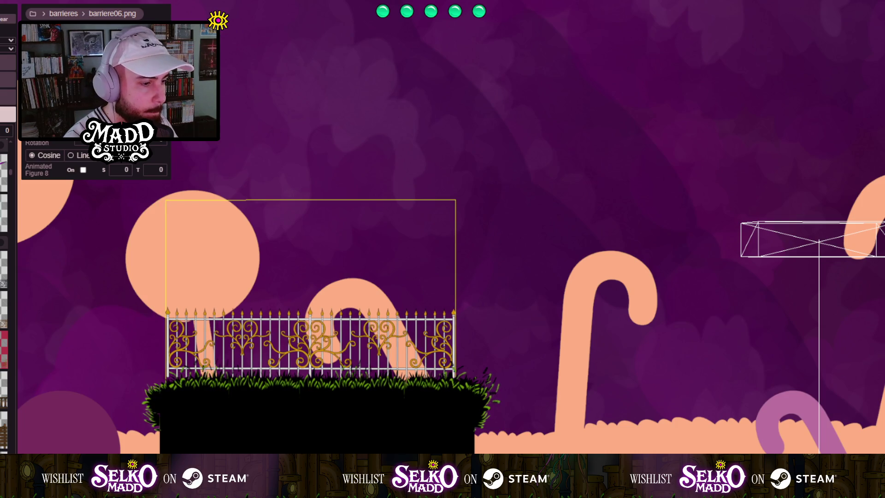
# Narrow the fence and nudge it to line up with the platform top.
pyautogui.moveTo(326, 221)
pyautogui.mouseDown()
pyautogui.moveTo(206, 223)
pyautogui.moveTo(255, 218)
pyautogui.mouseUp()
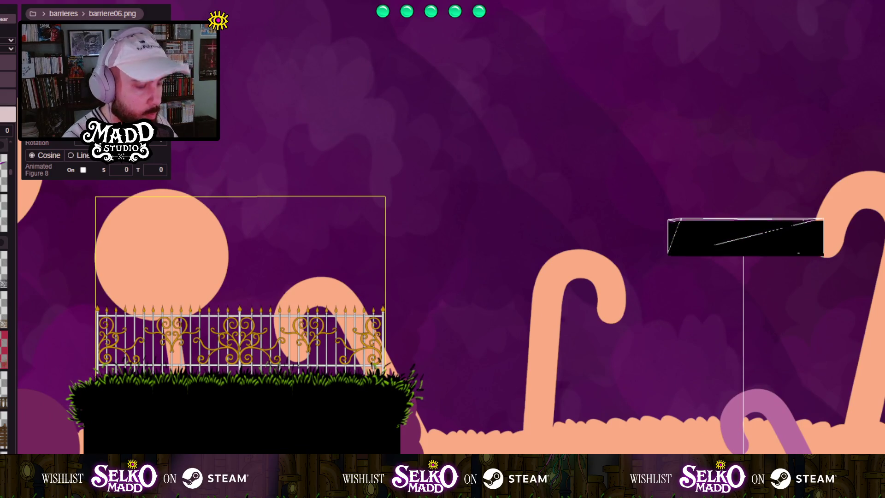
pyautogui.moveTo(289, 218)
pyautogui.mouseDown()
pyautogui.moveTo(519, 267)
pyautogui.moveTo(858, 285)
pyautogui.moveTo(634, 274)
pyautogui.moveTo(154, 3)
pyautogui.mouseUp()
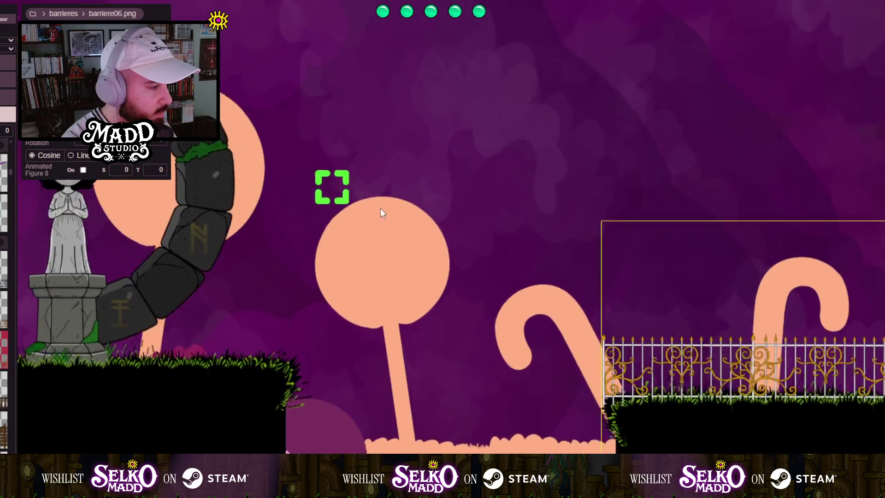
pyautogui.moveTo(331, 188)
pyautogui.mouseDown()
pyautogui.moveTo(538, 233)
pyautogui.moveTo(184, 221)
pyautogui.mouseUp()
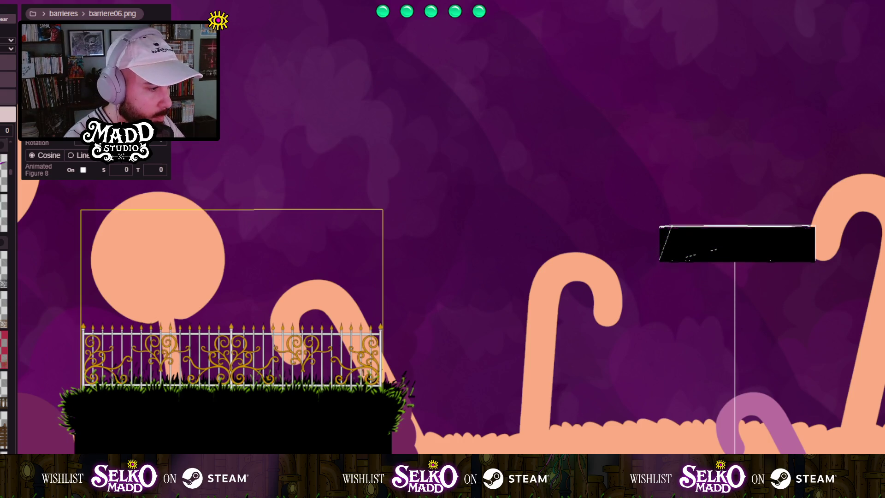
pyautogui.moveTo(173, 287)
pyautogui.mouseDown()
pyautogui.moveTo(615, 258)
pyautogui.moveTo(826, 278)
pyautogui.moveTo(46, 276)
pyautogui.moveTo(203, 281)
pyautogui.moveTo(266, 266)
pyautogui.moveTo(462, 270)
pyautogui.moveTo(182, 261)
pyautogui.mouseUp()
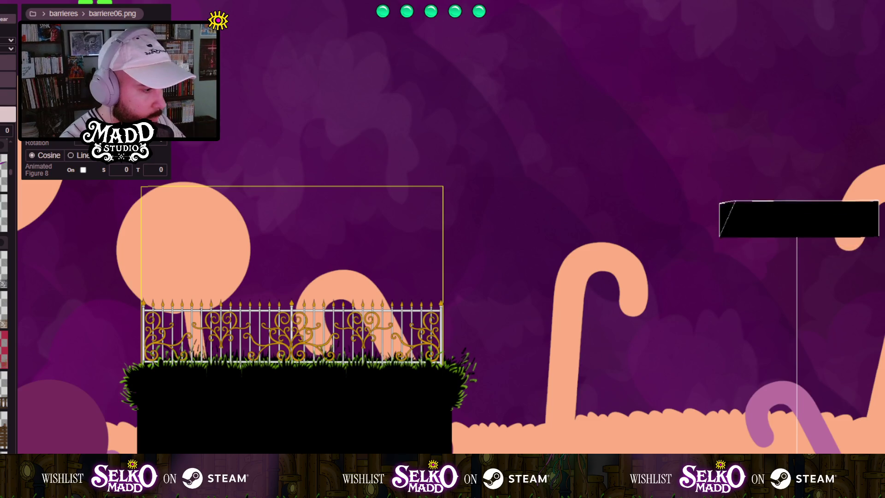
pyautogui.press('Right')
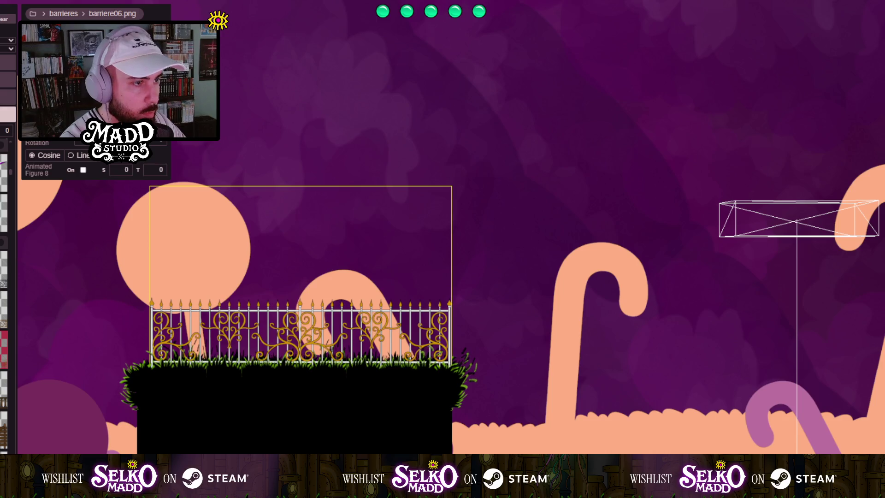
pyautogui.hotkey('shift', 'Left')
pyautogui.moveTo(211, 296)
pyautogui.mouseDown()
pyautogui.moveTo(199, 405)
pyautogui.moveTo(228, 424)
pyautogui.moveTo(812, 333)
pyautogui.moveTo(423, 336)
pyautogui.moveTo(24, 369)
pyautogui.mouseUp()
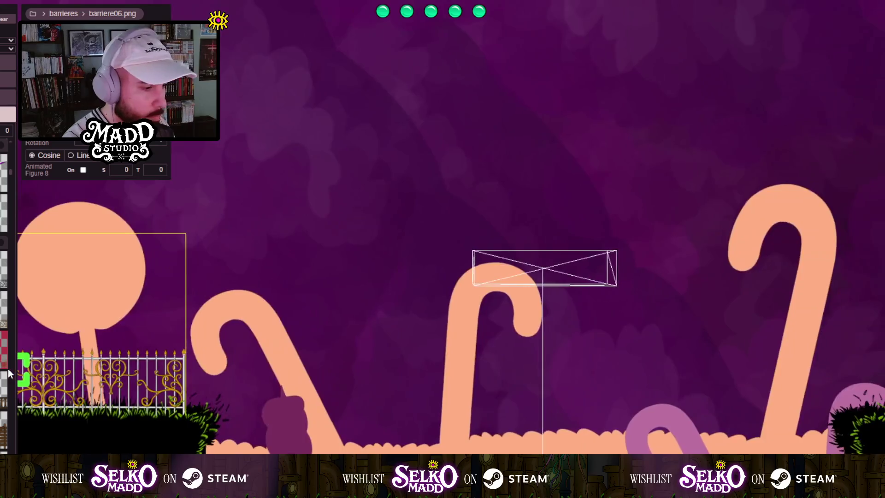
pyautogui.moveTo(210, 394)
pyautogui.mouseDown()
pyautogui.moveTo(176, 399)
pyautogui.moveTo(759, 332)
pyautogui.mouseUp()
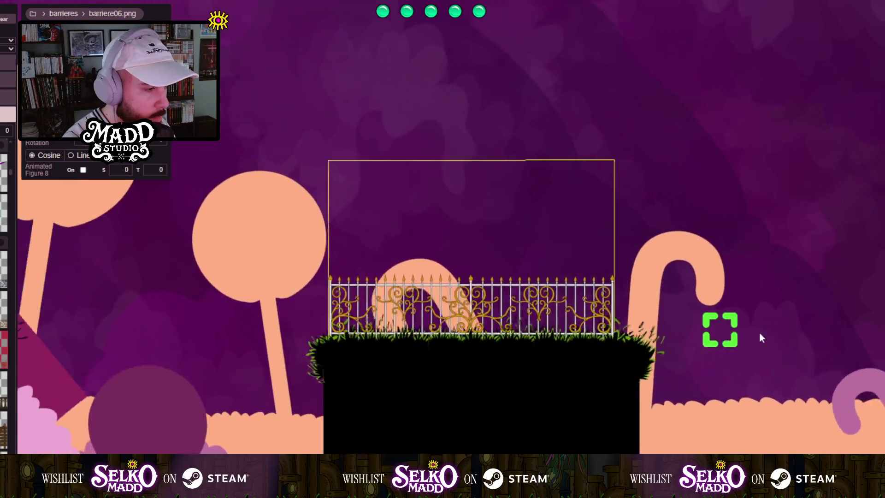
pyautogui.moveTo(415, 428)
pyautogui.mouseDown()
pyautogui.moveTo(858, 450)
pyautogui.moveTo(882, 438)
pyautogui.moveTo(233, 422)
pyautogui.mouseUp()
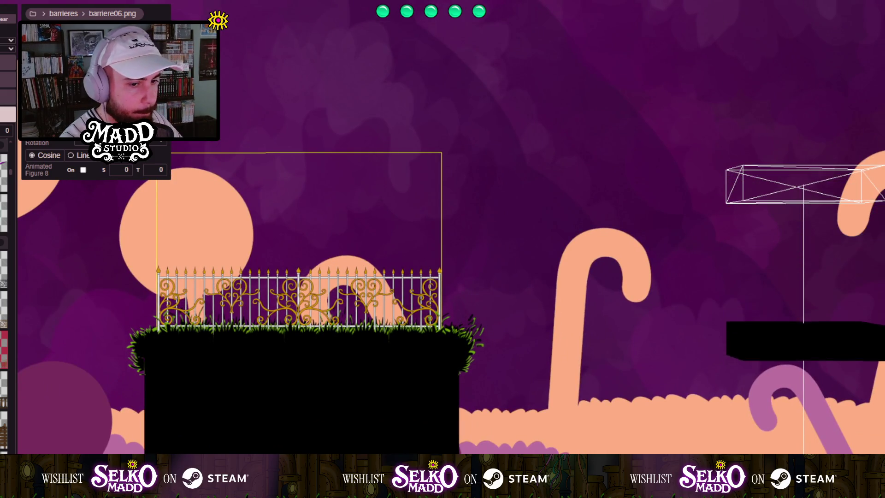
pyautogui.moveTo(442, 240); pyautogui.dragTo(424, 240)
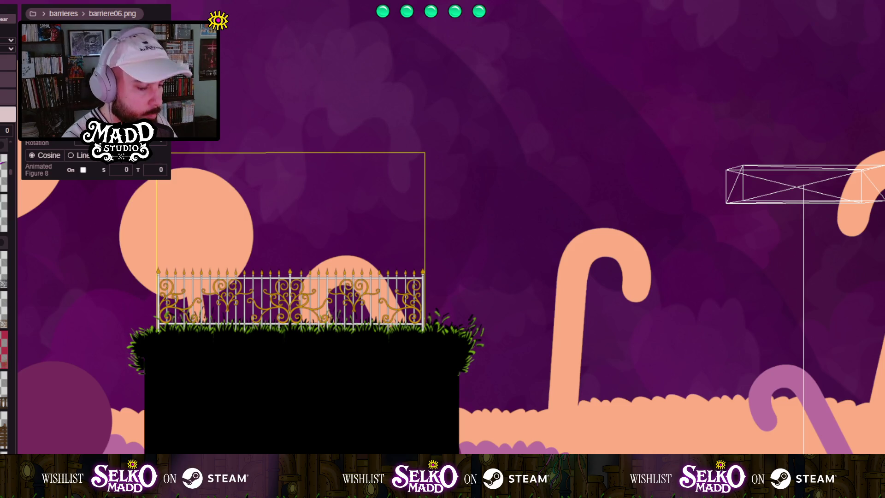
pyautogui.press('Right')
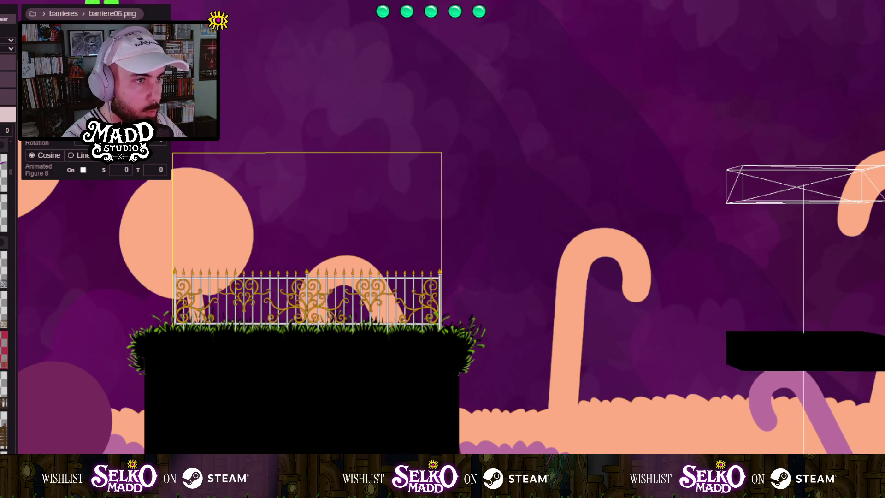
pyautogui.press('Left')
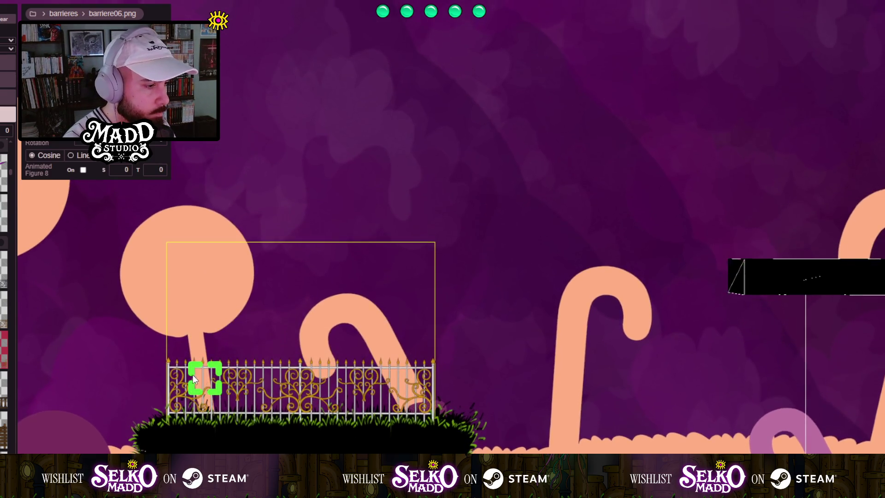
# Check the fence beside the statue, then move it down onto the valley floor.
pyautogui.moveTo(204, 375)
pyautogui.mouseDown()
pyautogui.moveTo(570, 332)
pyautogui.moveTo(871, 335)
pyautogui.moveTo(2, 355)
pyautogui.mouseUp()
pyautogui.moveTo(148, 345); pyautogui.dragTo(392, 336)
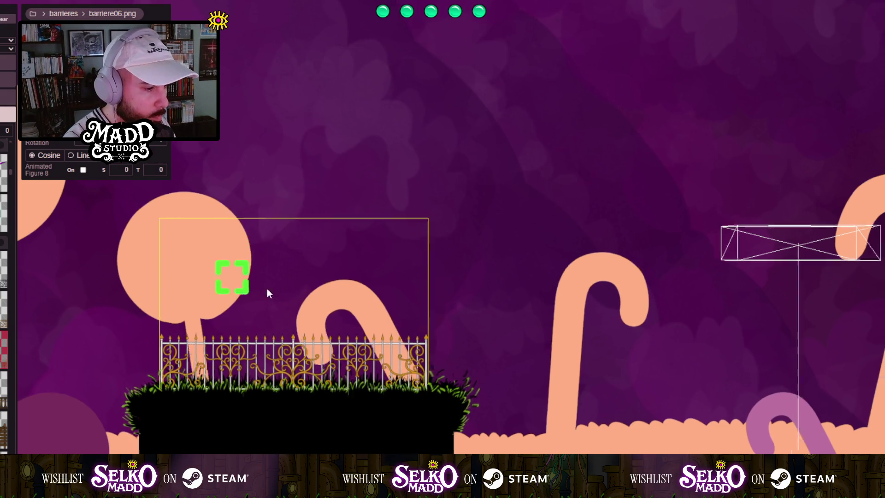
pyautogui.moveTo(267, 288)
pyautogui.mouseDown()
pyautogui.moveTo(876, 300)
pyautogui.moveTo(238, 338)
pyautogui.mouseUp()
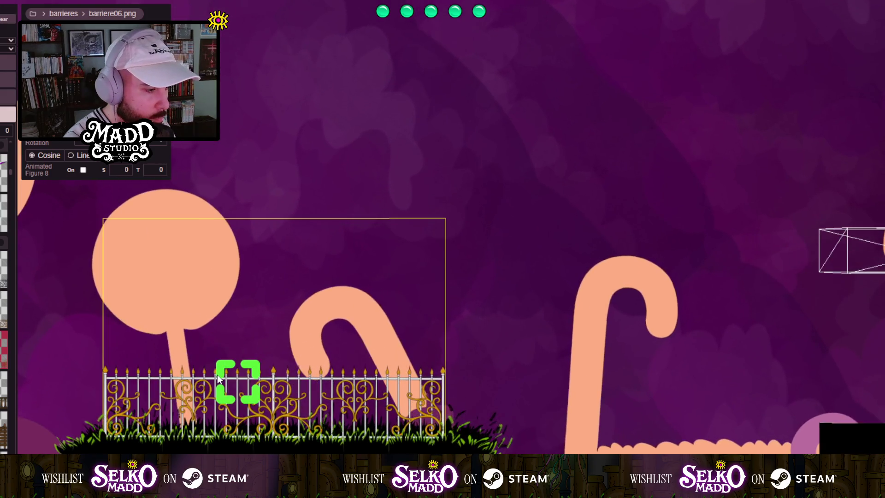
pyautogui.scroll(-5, 514, 412)
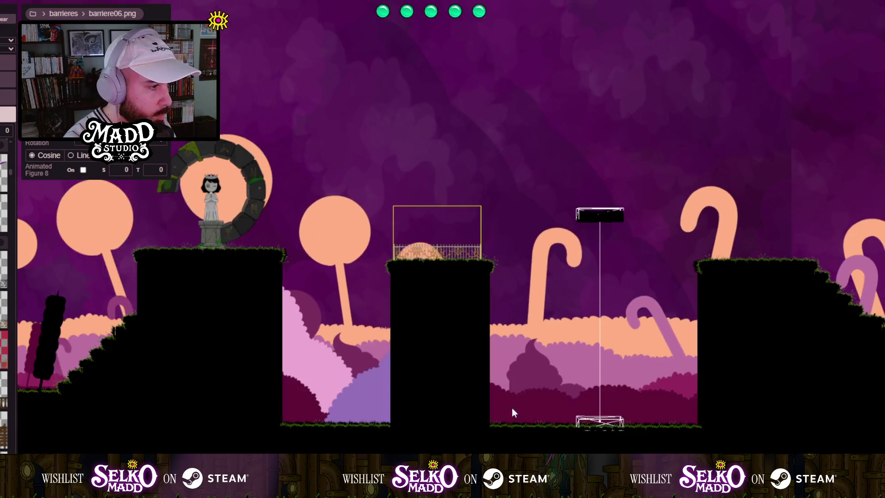
pyautogui.moveTo(514, 413)
pyautogui.mouseDown()
pyautogui.moveTo(286, 428)
pyautogui.moveTo(211, 421)
pyautogui.moveTo(452, 355)
pyautogui.moveTo(297, 366)
pyautogui.moveTo(314, 354)
pyautogui.mouseUp()
pyautogui.scroll(2, 342, 372)
pyautogui.scroll(2, 308, 350)
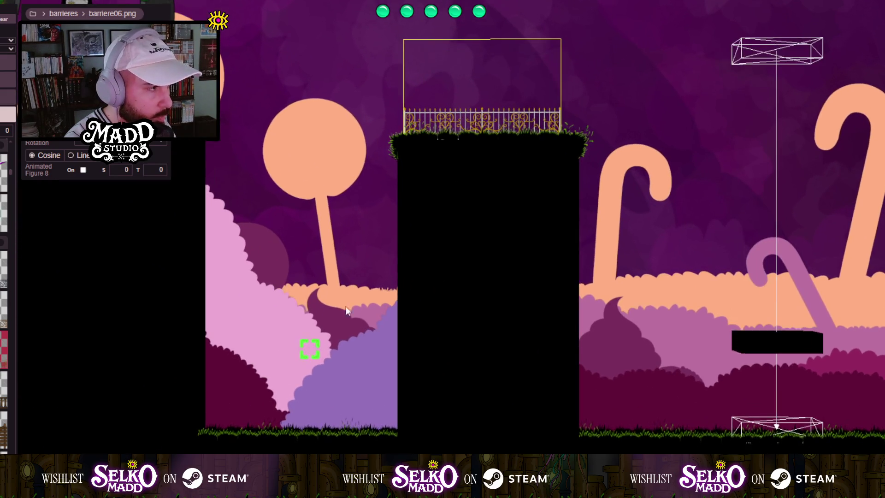
pyautogui.click(464, 126)
pyautogui.moveTo(471, 121)
pyautogui.mouseDown()
pyautogui.moveTo(451, 120)
pyautogui.moveTo(270, 300)
pyautogui.moveTo(274, 394)
pyautogui.moveTo(257, 408)
pyautogui.mouseUp()
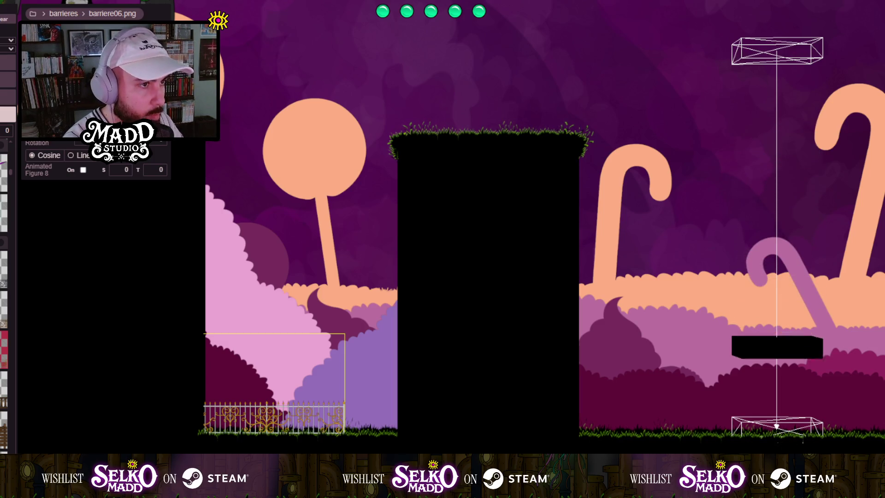
# Stretch the barriere06 fence across the valley floor and make it taller.
pyautogui.moveTo(345, 417); pyautogui.dragTo(398, 417)
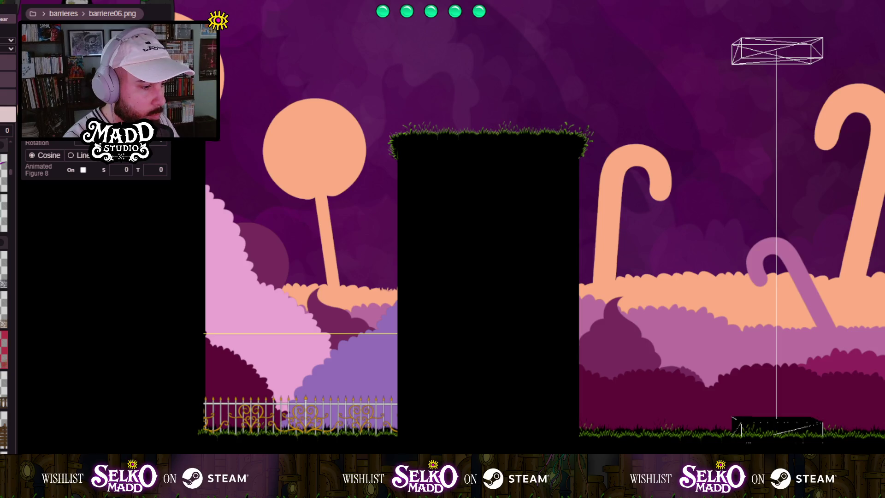
pyautogui.moveTo(290, 421)
pyautogui.mouseDown()
pyautogui.moveTo(290, 387)
pyautogui.moveTo(288, 406)
pyautogui.mouseUp()
pyautogui.scroll(5, 274, 415)
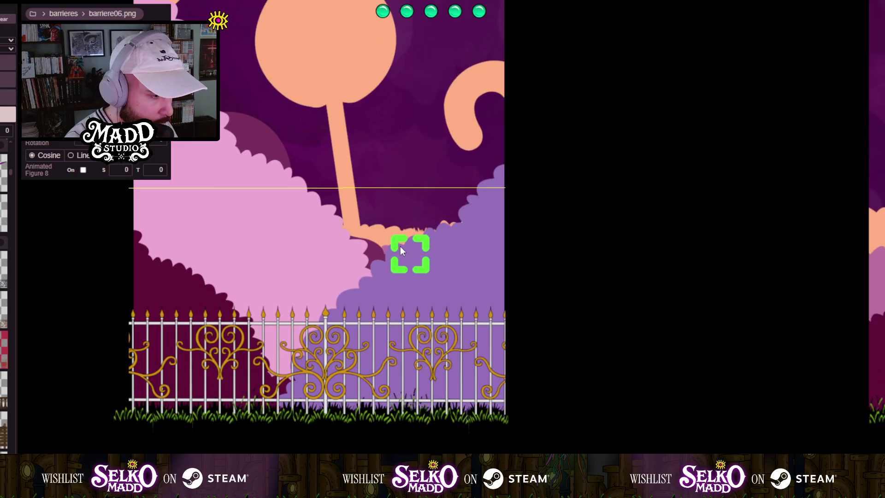
pyautogui.scroll(2, 400, 246)
pyautogui.moveTo(399, 282); pyautogui.dragTo(395, 313)
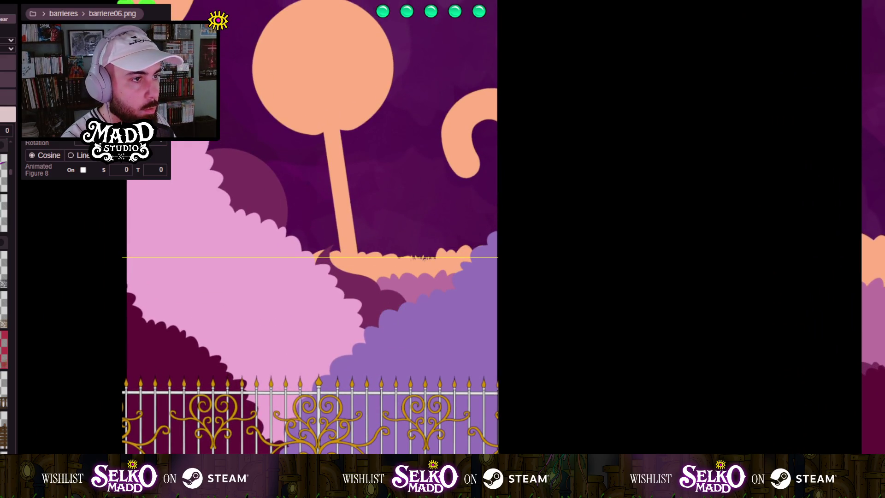
# Nudge the fence up and back down onto the ground, then delete it.
pyautogui.press('Up')
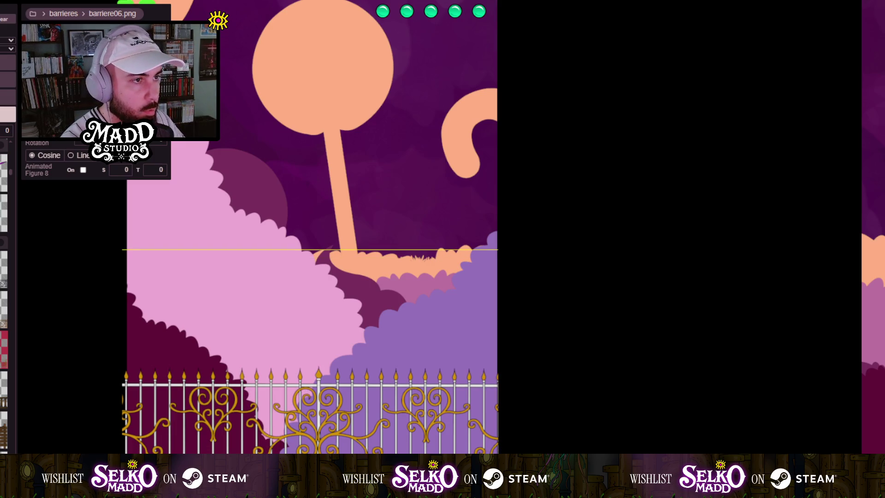
pyautogui.press('Up')
pyautogui.press('Up')
pyautogui.press('Up')
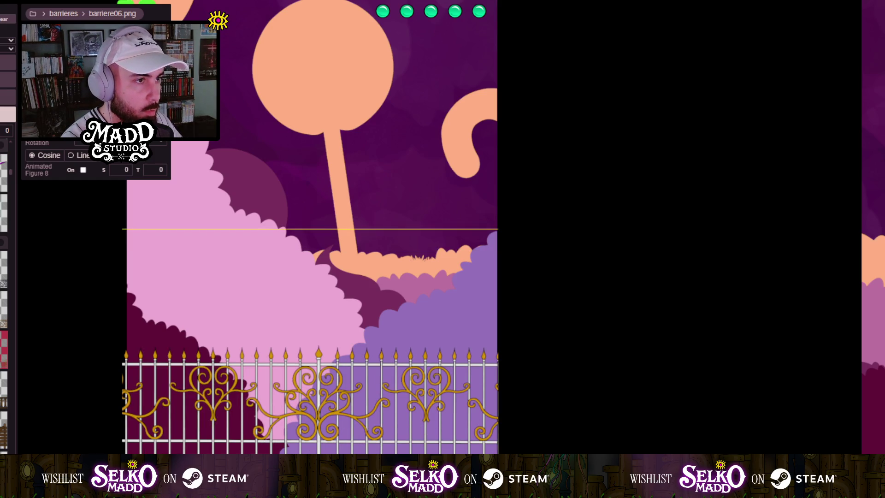
pyautogui.press('Down')
pyautogui.press('Down')
pyautogui.press('Down')
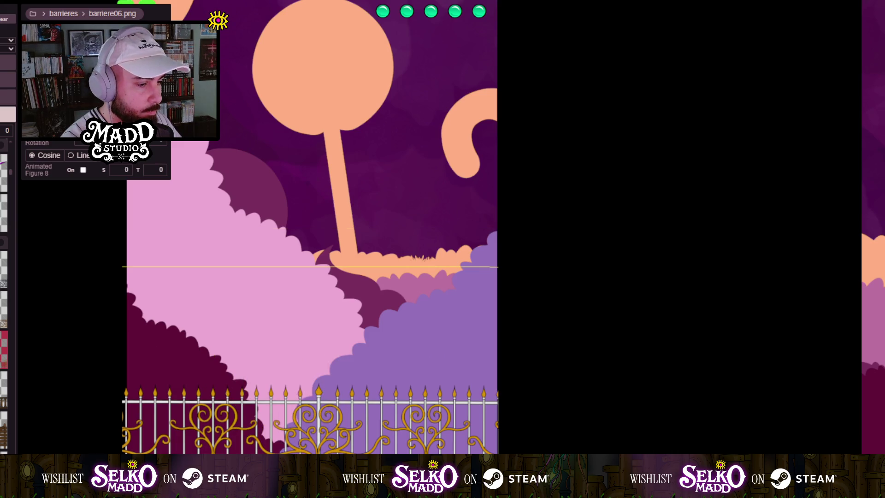
pyautogui.scroll(-3, 357, 366)
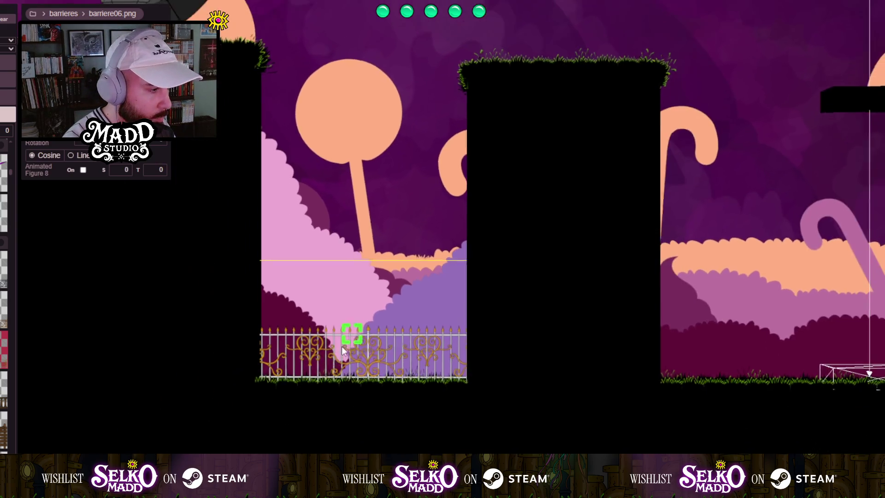
pyautogui.scroll(2, 371, 239)
pyautogui.scroll(-4, 383, 226)
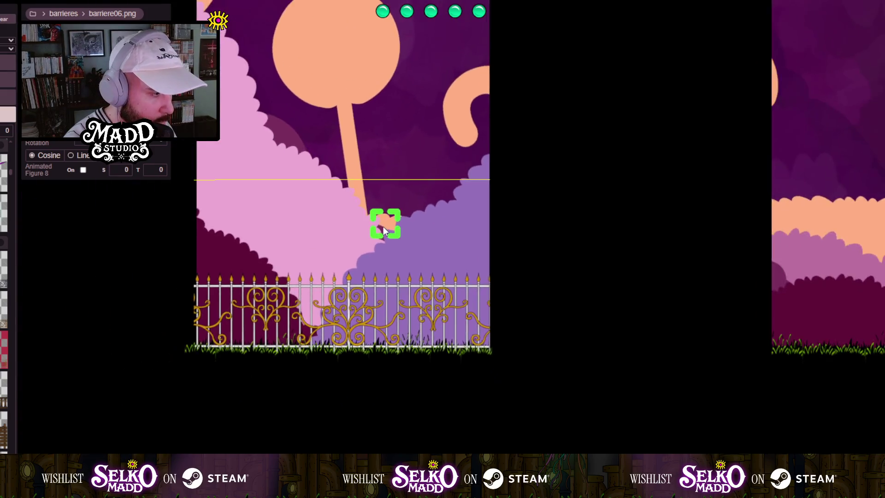
pyautogui.moveTo(285, 272)
pyautogui.mouseDown()
pyautogui.moveTo(158, 322)
pyautogui.moveTo(379, 351)
pyautogui.moveTo(623, 341)
pyautogui.moveTo(461, 330)
pyautogui.moveTo(100, 335)
pyautogui.mouseUp()
pyautogui.moveTo(489, 337)
pyautogui.mouseDown()
pyautogui.moveTo(27, 341)
pyautogui.moveTo(500, 315)
pyautogui.mouseUp()
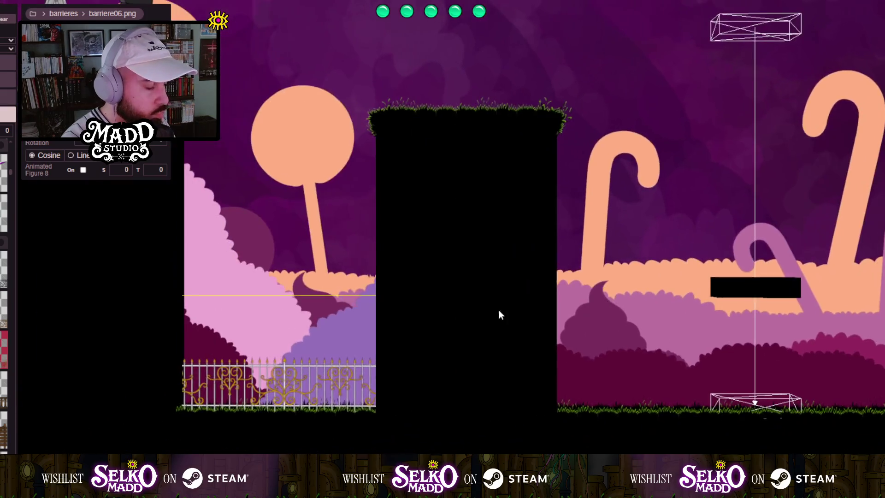
pyautogui.press('Delete')
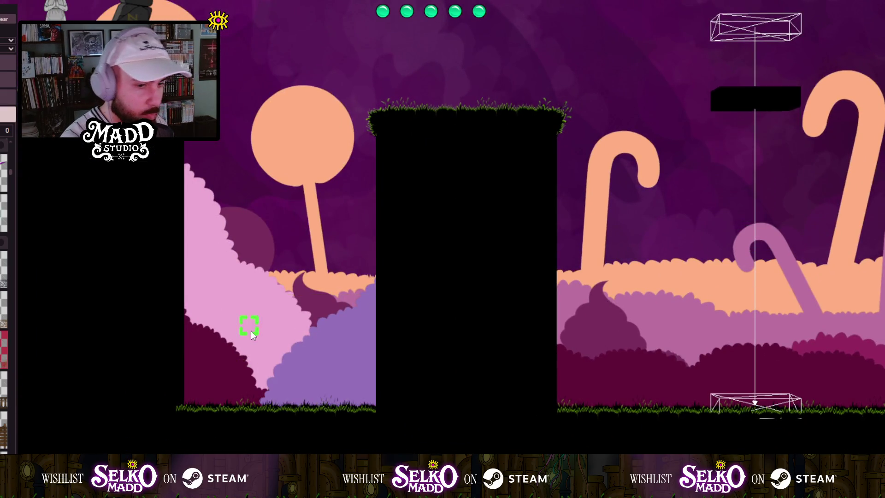
# Scroll to the level's right end and drop a smiling bonbon01 lollipop beyond it.
pyautogui.scroll(-6, 251, 333)
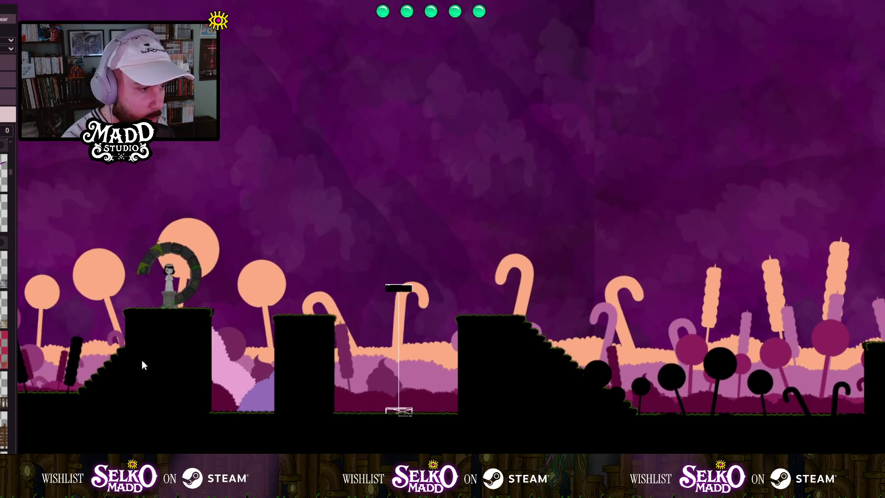
pyautogui.scroll(8, 198, 369)
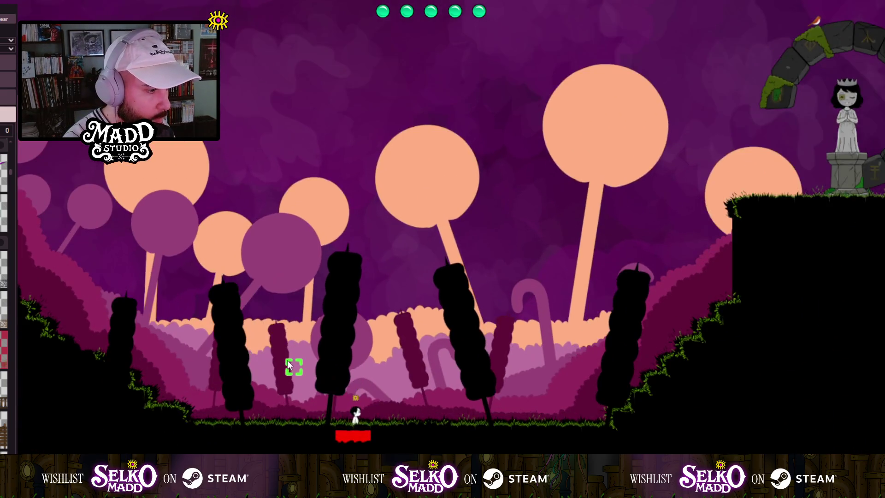
pyautogui.press('Right')
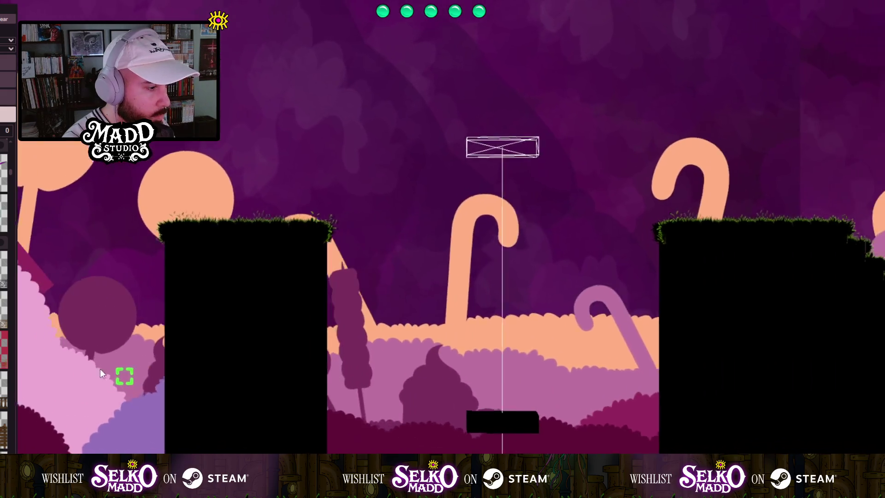
pyautogui.press('Right')
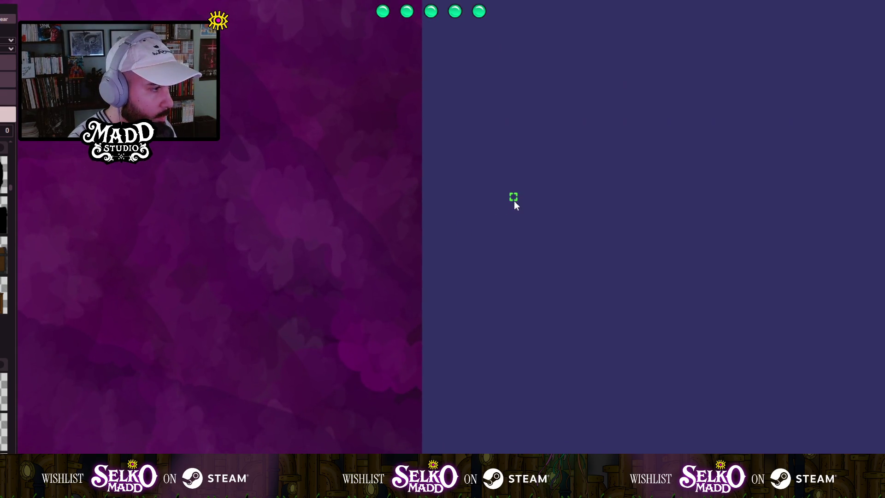
pyautogui.moveTo(514, 201); pyautogui.dragTo(554, 272)
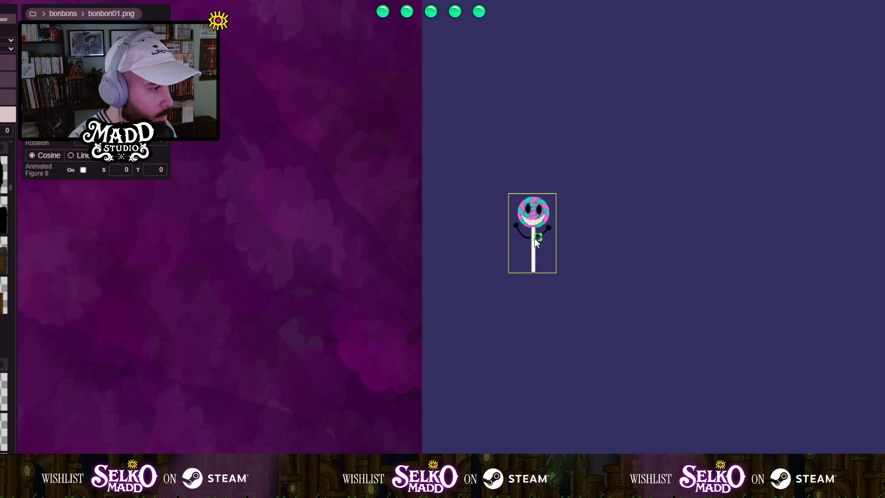
# Move the bonbon01 lollipop onto the ground among the black lollipop trees.
pyautogui.moveTo(535, 238)
pyautogui.mouseDown()
pyautogui.moveTo(30, 234)
pyautogui.moveTo(212, 350)
pyautogui.moveTo(404, 310)
pyautogui.moveTo(138, 297)
pyautogui.moveTo(724, 292)
pyautogui.moveTo(206, 215)
pyautogui.moveTo(135, 173)
pyautogui.mouseUp()
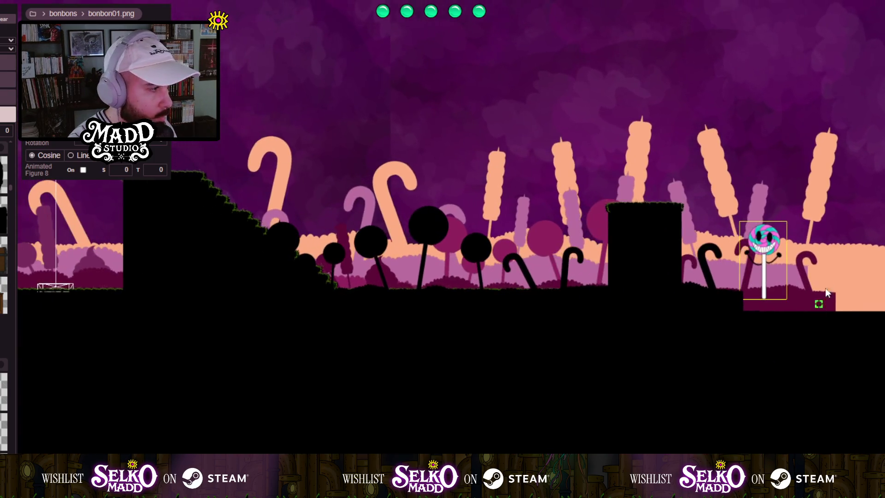
pyautogui.moveTo(770, 246); pyautogui.dragTo(379, 228)
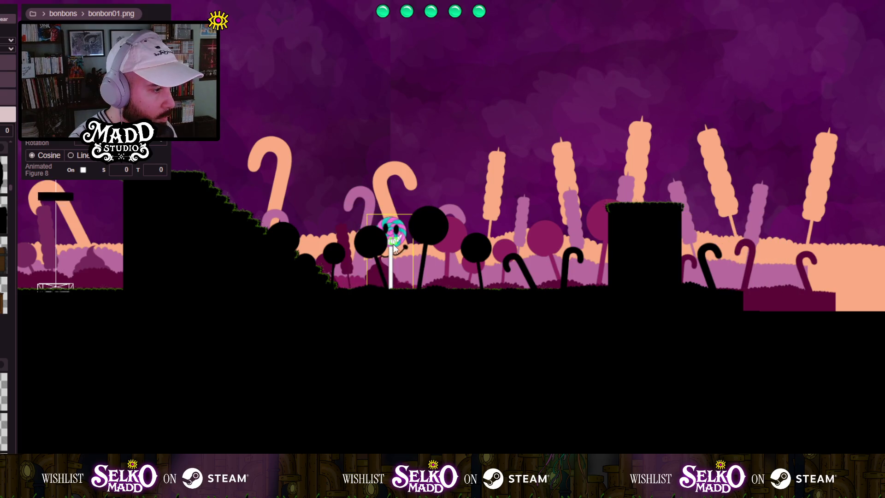
pyautogui.scroll(5, 396, 242)
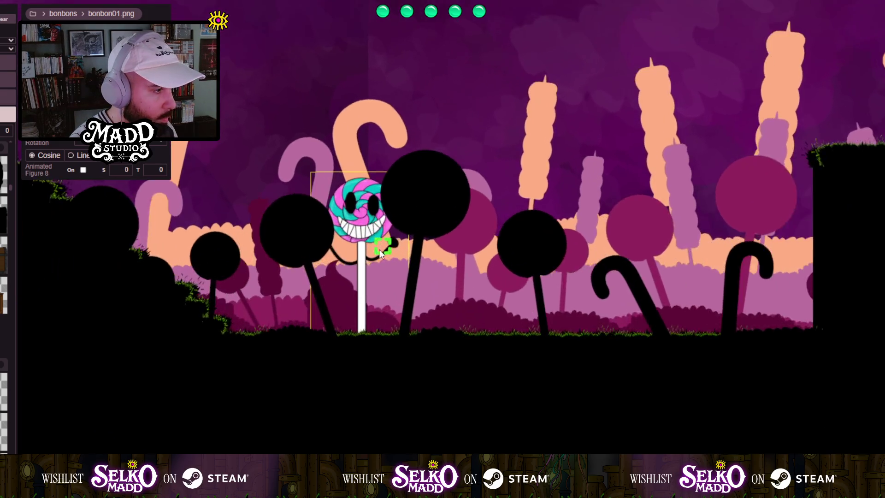
pyautogui.moveTo(286, 271)
pyautogui.mouseDown()
pyautogui.moveTo(272, 295)
pyautogui.moveTo(535, 276)
pyautogui.mouseUp()
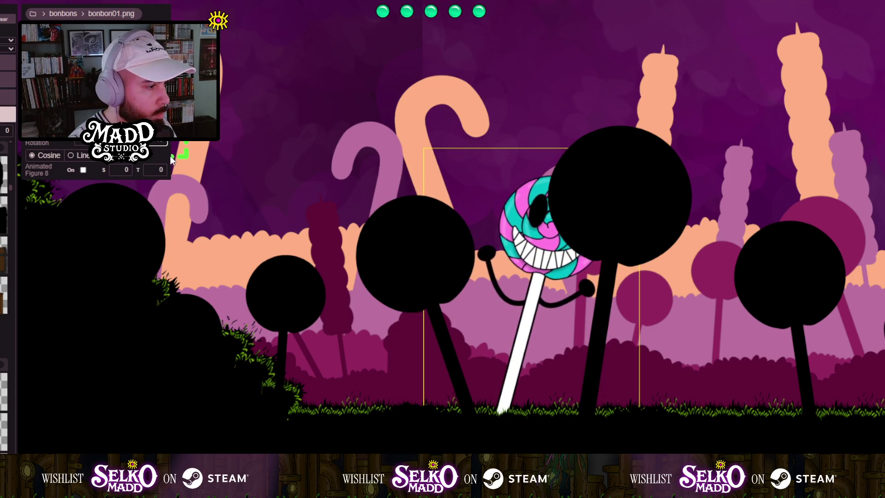
# Zoom out and pan along the level to the empty area right of and below it.
pyautogui.scroll(-3, 507, 299)
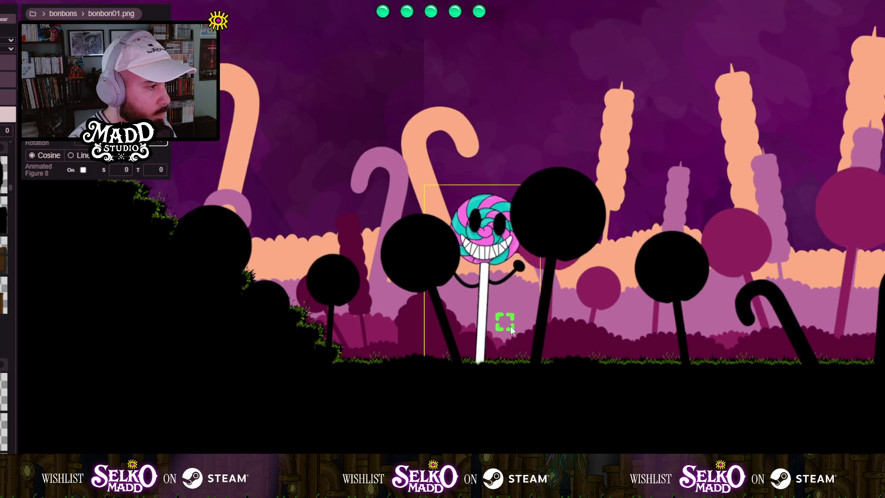
pyautogui.moveTo(536, 330)
pyautogui.mouseDown()
pyautogui.moveTo(210, 394)
pyautogui.moveTo(431, 360)
pyautogui.mouseUp()
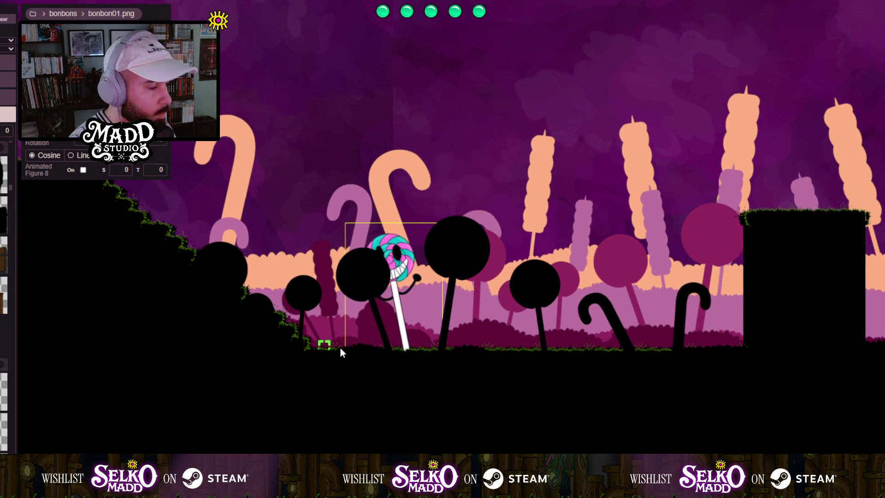
pyautogui.moveTo(339, 351); pyautogui.dragTo(449, 347)
pyautogui.scroll(-3, 364, 312)
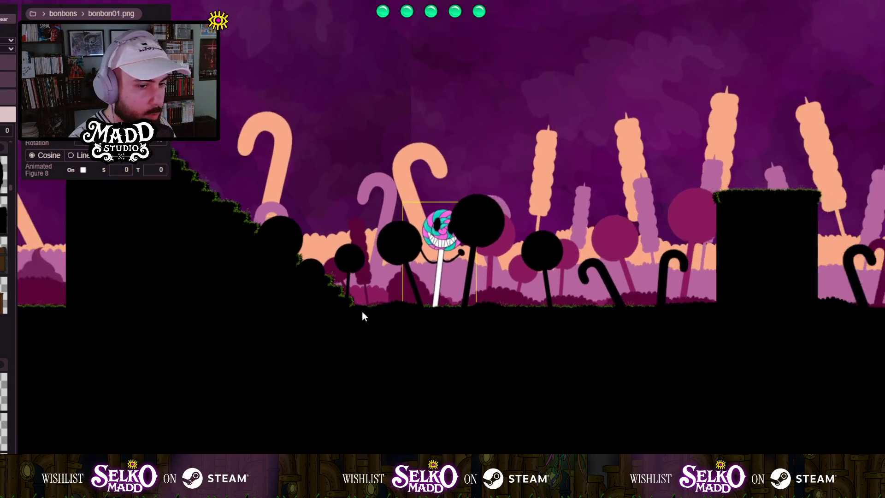
pyautogui.scroll(-2, 374, 316)
pyautogui.scroll(2, 466, 286)
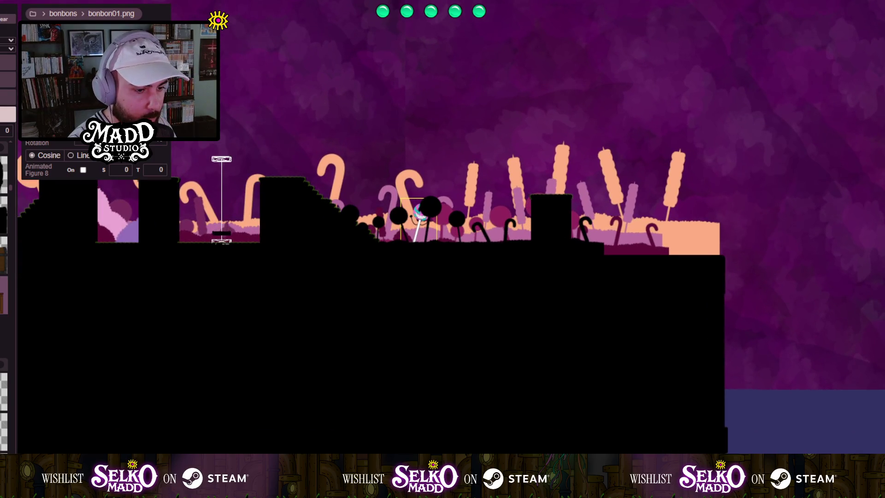
pyautogui.scroll(-1, 4, 258)
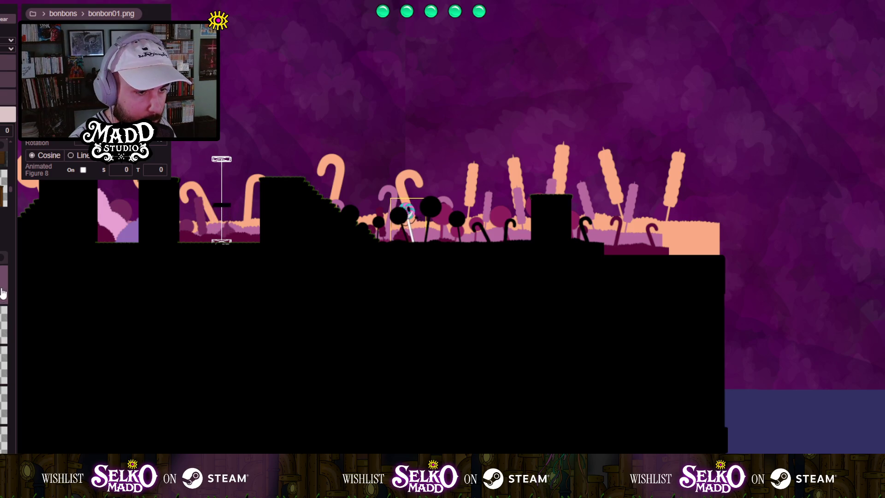
pyautogui.scroll(-3, 433, 274)
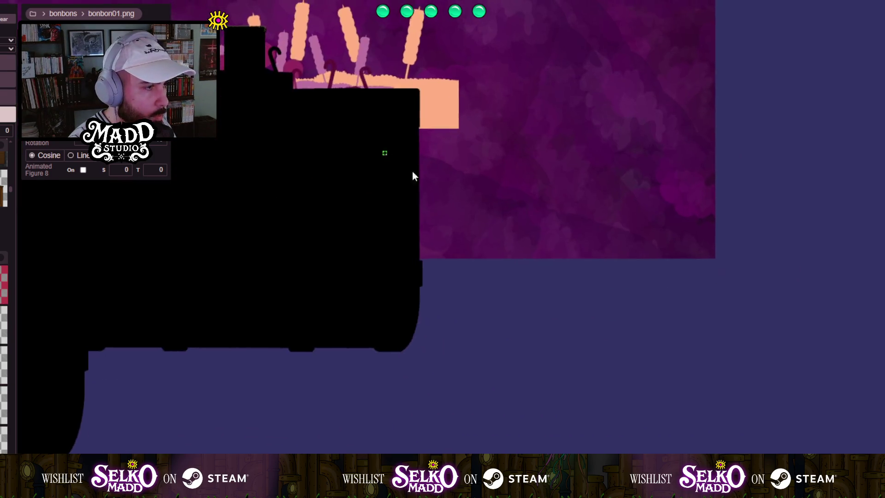
pyautogui.scroll(3, 628, 312)
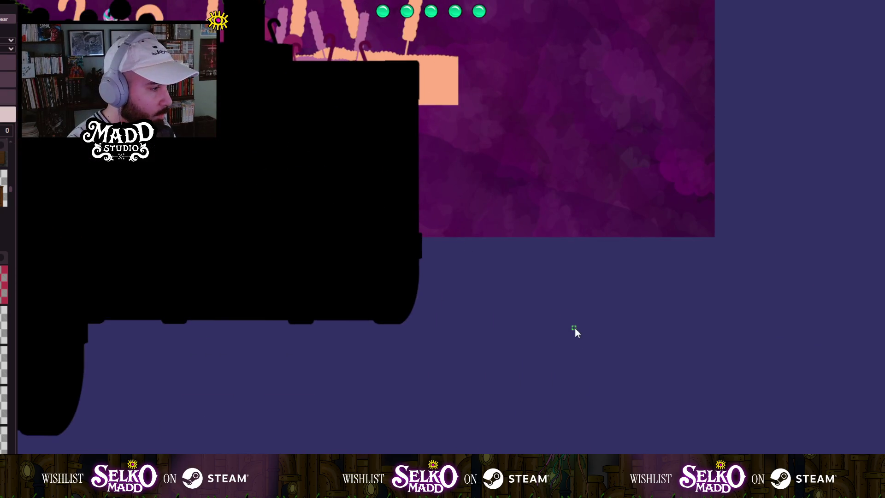
# Place an enlarged pink-swirled bonbon02 lollipop and bring the level floor back into view.
pyautogui.click(587, 346)
pyautogui.moveTo(588, 350); pyautogui.dragTo(596, 366)
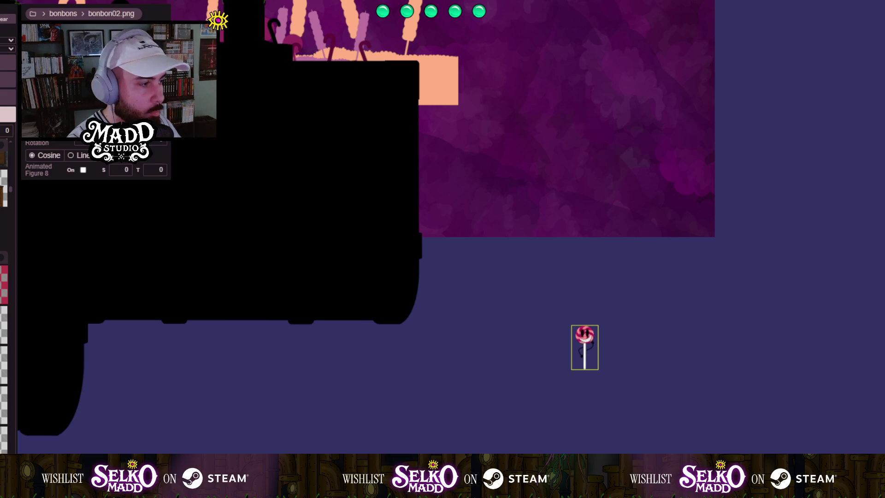
pyautogui.moveTo(363, 311); pyautogui.dragTo(498, 395)
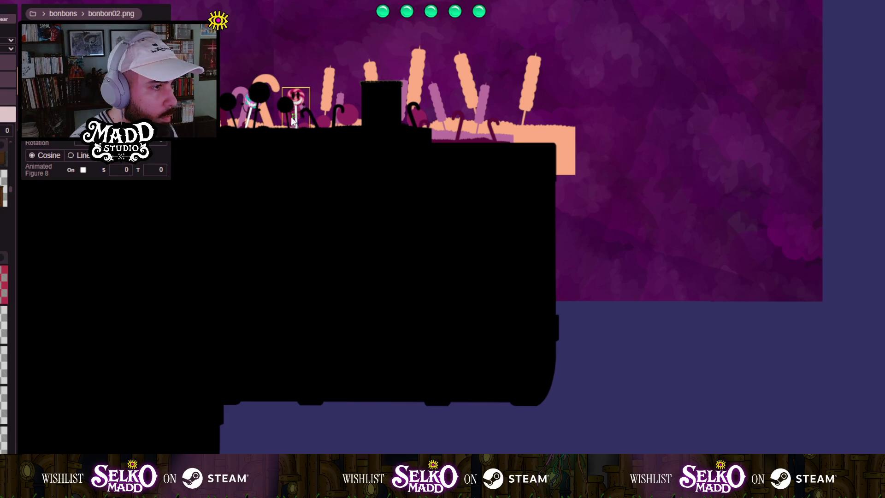
pyautogui.scroll(5, 291, 117)
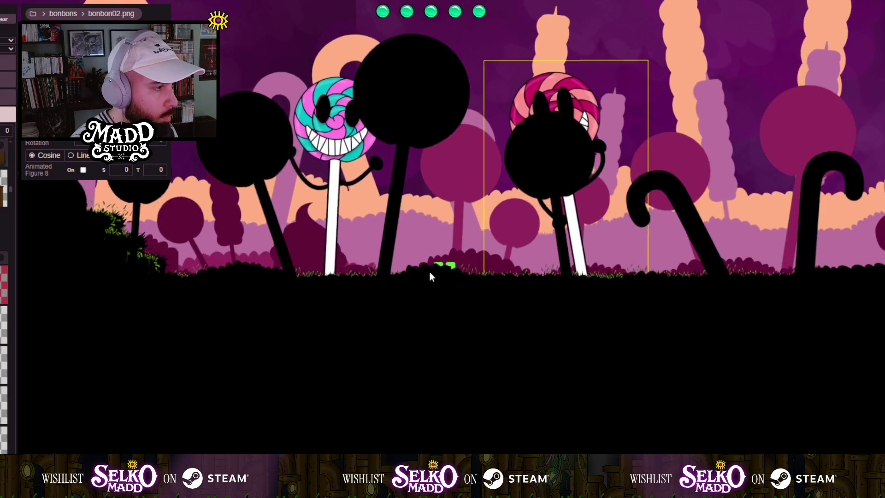
pyautogui.scroll(-2, 333, 369)
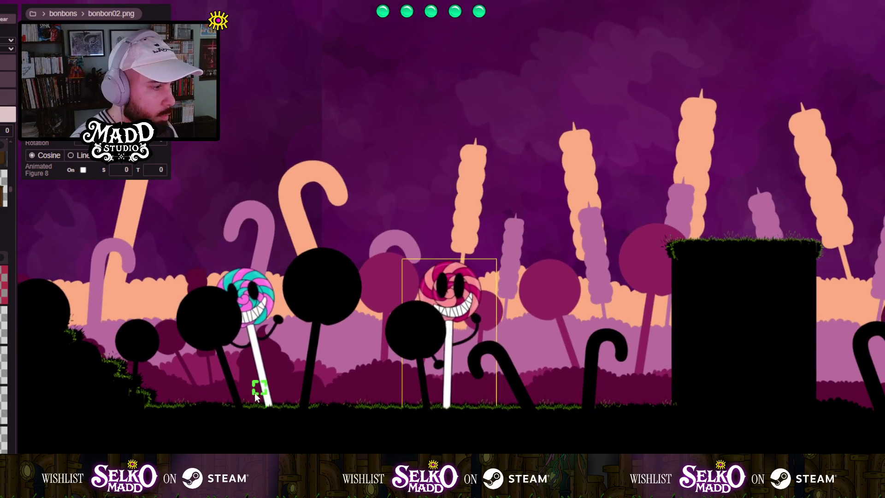
pyautogui.scroll(-2, 235, 422)
pyautogui.moveTo(303, 422); pyautogui.dragTo(139, 385)
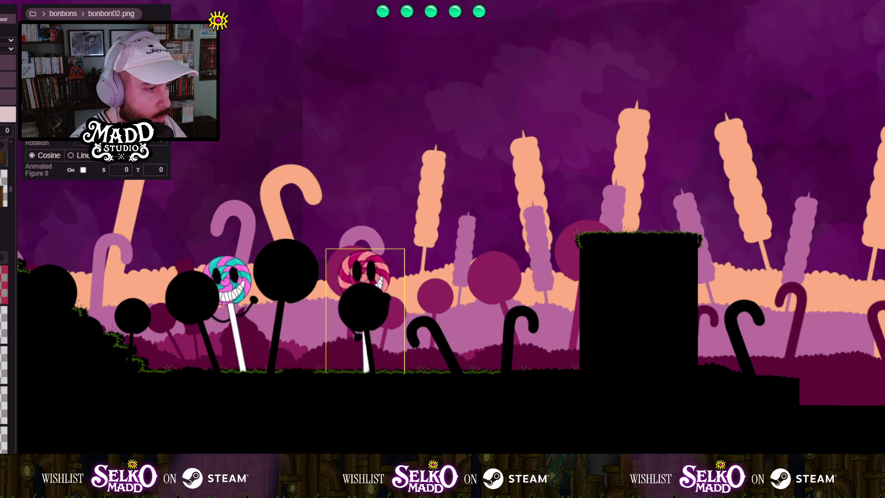
# Pan to the empty space beside the level and drop a new bonbon04 lollipop there.
pyautogui.scroll(4, 198, 340)
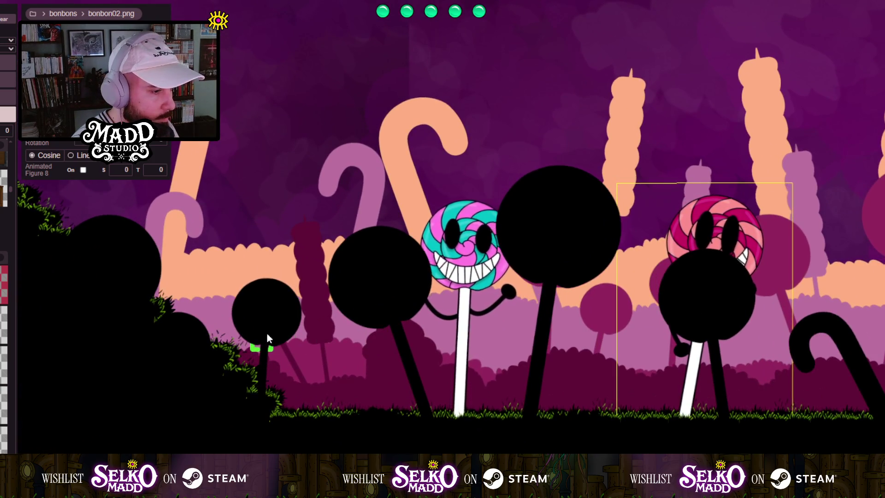
pyautogui.scroll(-4, 267, 333)
pyautogui.scroll(4, 303, 294)
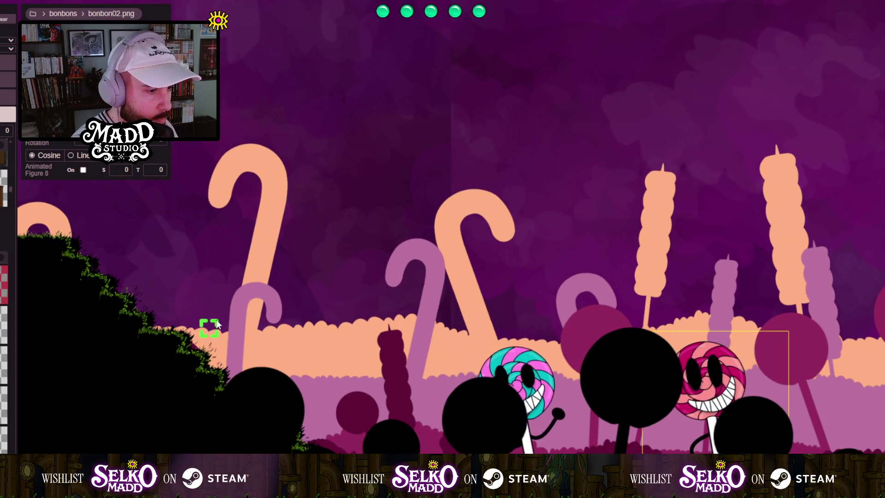
pyautogui.scroll(-4, 115, 277)
pyautogui.moveTo(392, 356)
pyautogui.mouseDown()
pyautogui.moveTo(253, 279)
pyautogui.moveTo(162, 184)
pyautogui.mouseUp()
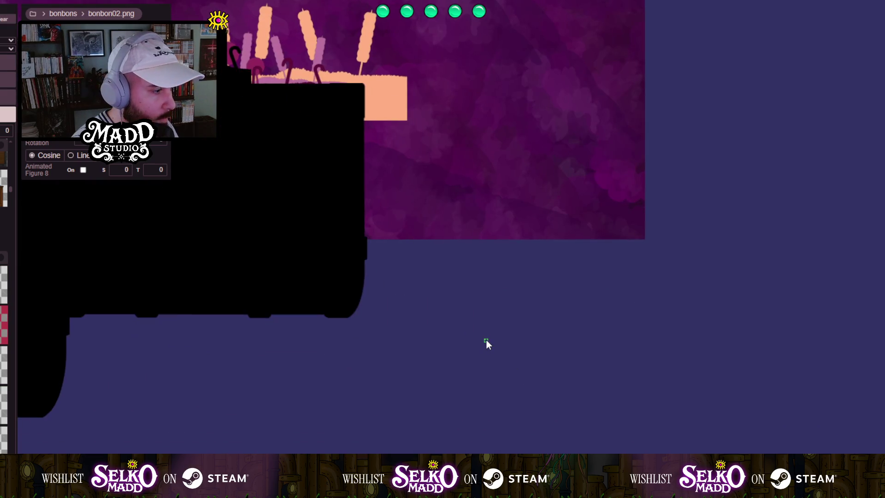
pyautogui.moveTo(486, 340); pyautogui.dragTo(482, 329)
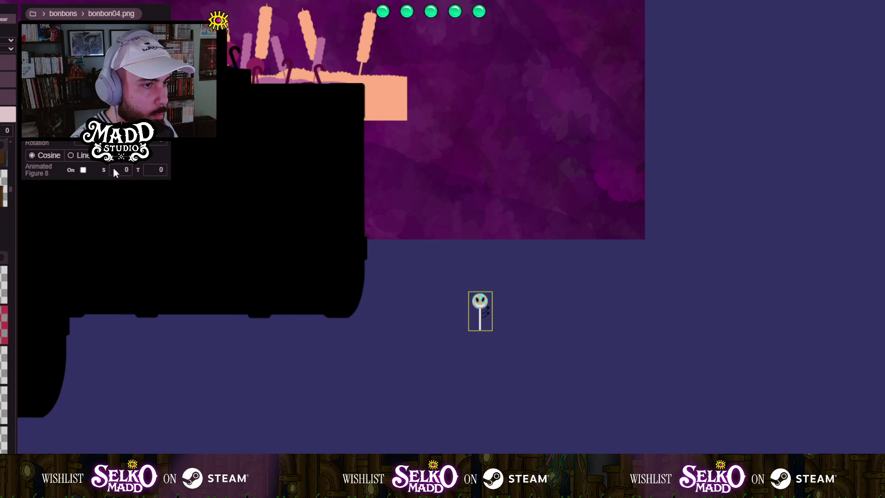
# Pan and zoom along the left hillside to check the tilted bonbon04 lollipop on the slope.
pyautogui.moveTo(112, 167); pyautogui.dragTo(397, 345)
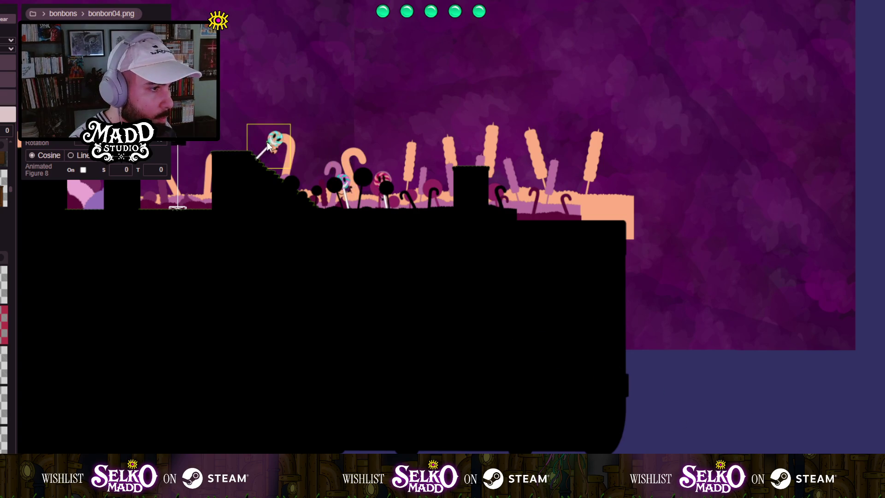
pyautogui.scroll(10, 228, 164)
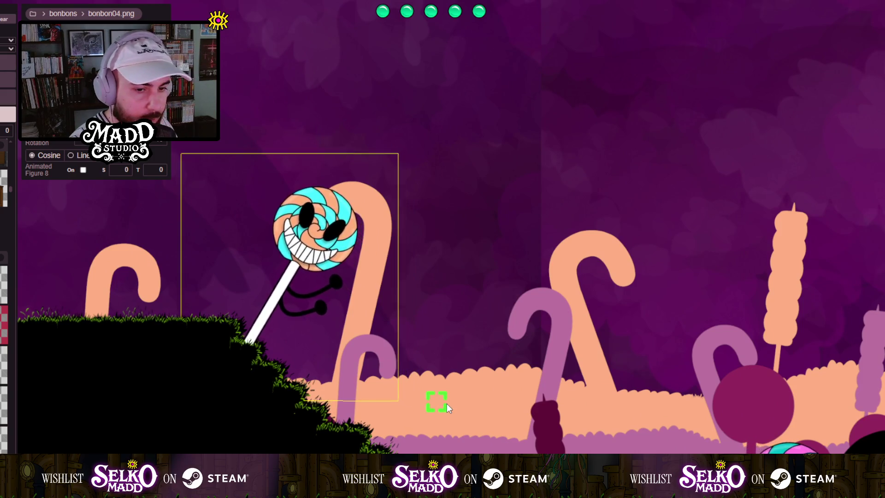
pyautogui.scroll(-3, 448, 400)
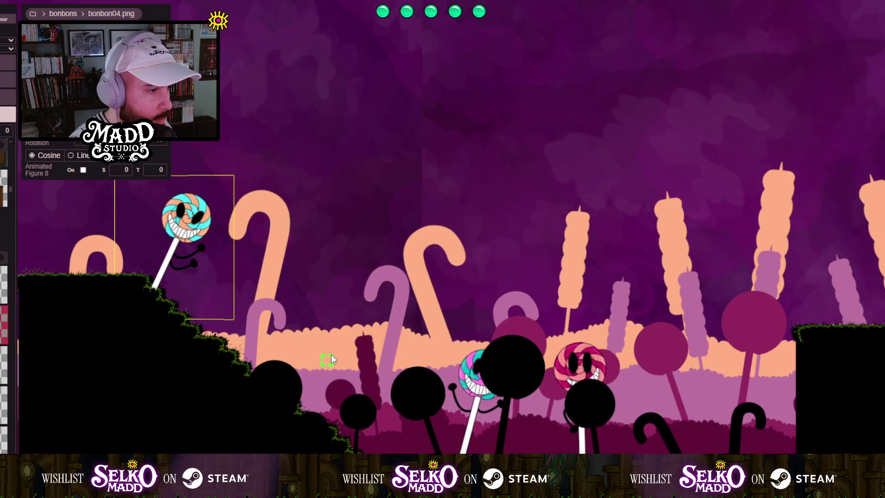
pyautogui.scroll(2, 253, 372)
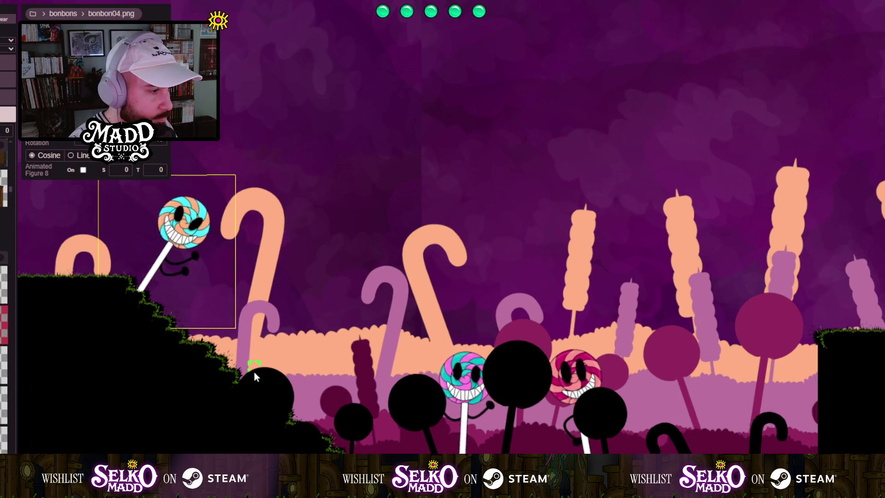
pyautogui.scroll(1, 326, 319)
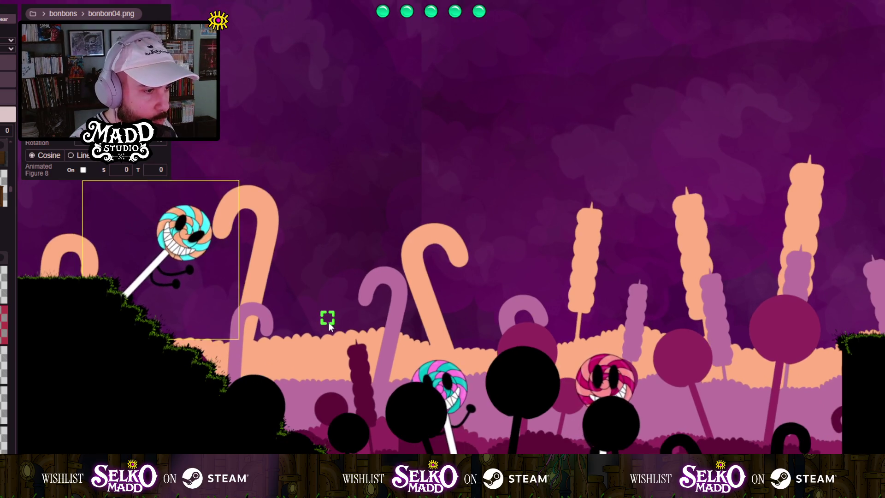
pyautogui.moveTo(90, 279)
pyautogui.mouseDown()
pyautogui.moveTo(203, 321)
pyautogui.moveTo(347, 352)
pyautogui.moveTo(461, 358)
pyautogui.moveTo(383, 337)
pyautogui.mouseUp()
pyautogui.scroll(-2, 384, 337)
pyautogui.moveTo(325, 328); pyautogui.dragTo(478, 334)
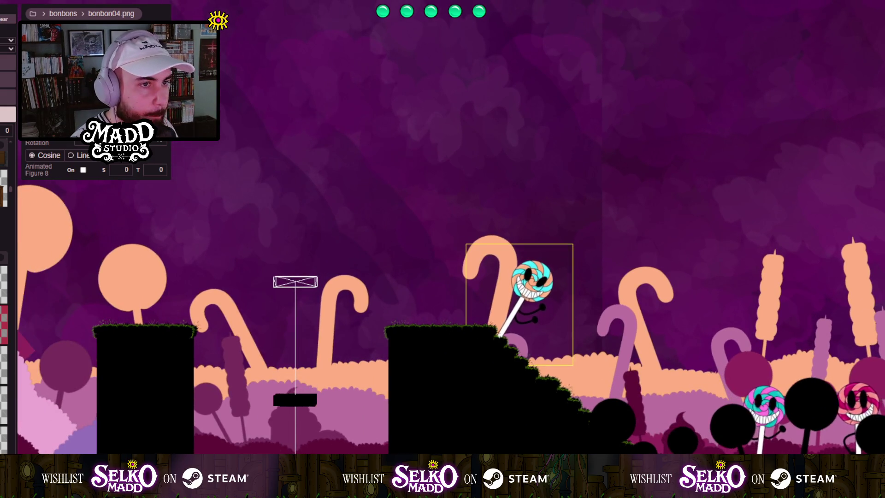
pyautogui.scroll(-1, 451, 367)
pyautogui.moveTo(450, 367); pyautogui.dragTo(301, 336)
pyautogui.scroll(1, 301, 336)
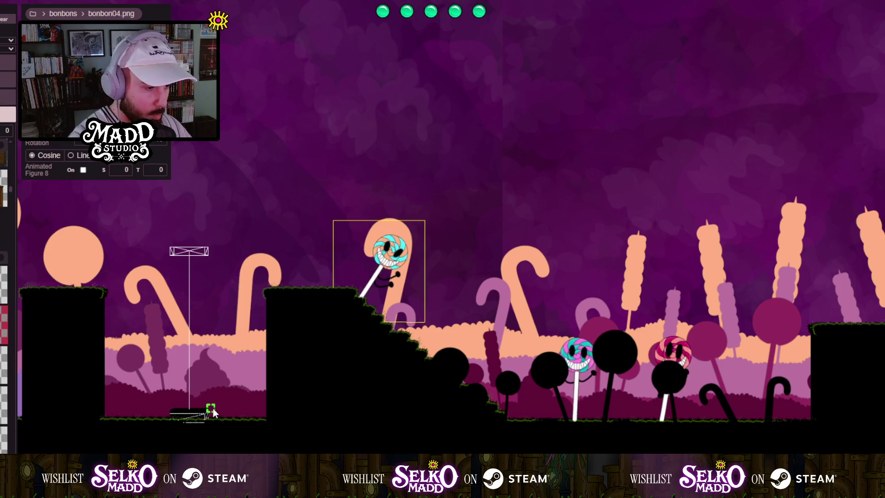
pyautogui.moveTo(500, 369); pyautogui.dragTo(343, 220)
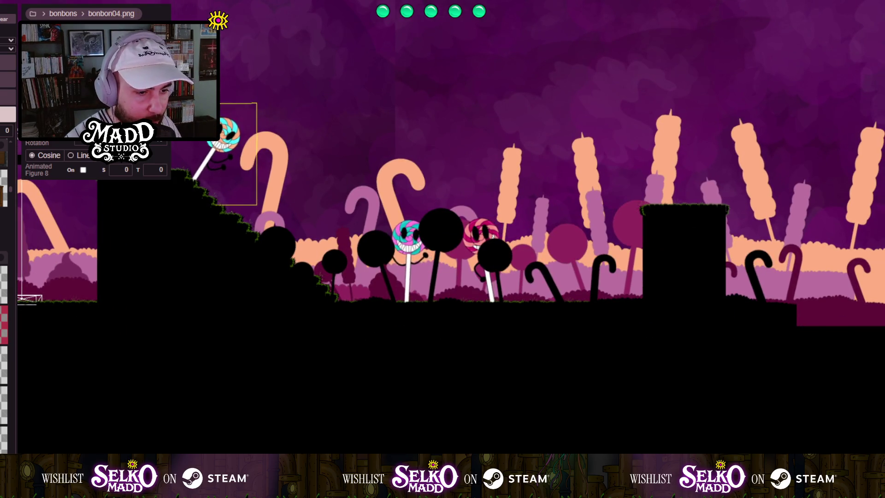
pyautogui.scroll(-3, 267, 330)
pyautogui.scroll(5, 249, 130)
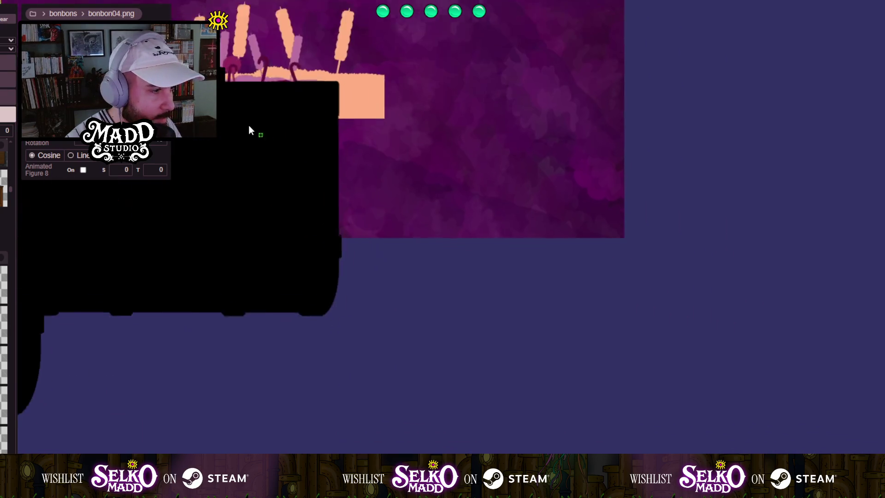
# Place an enlarged orange-swirled bonbon03 lollipop on the lower hill slope, then select bonbon04.
pyautogui.click(436, 306)
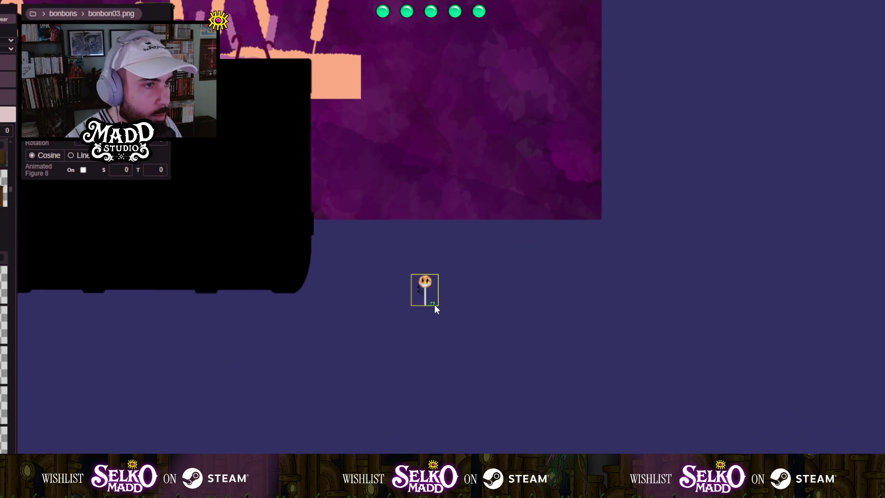
pyautogui.moveTo(431, 304); pyautogui.dragTo(431, 313)
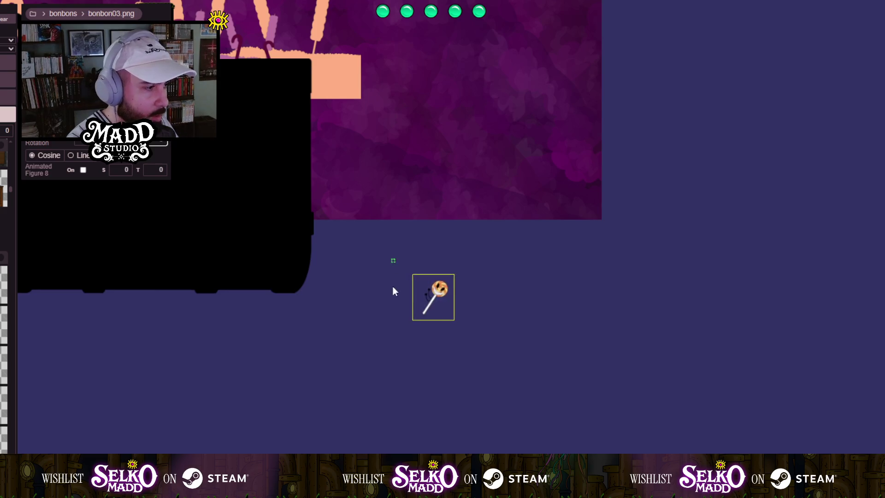
pyautogui.moveTo(393, 291)
pyautogui.mouseDown()
pyautogui.moveTo(744, 407)
pyautogui.moveTo(770, 450)
pyautogui.moveTo(823, 429)
pyautogui.mouseUp()
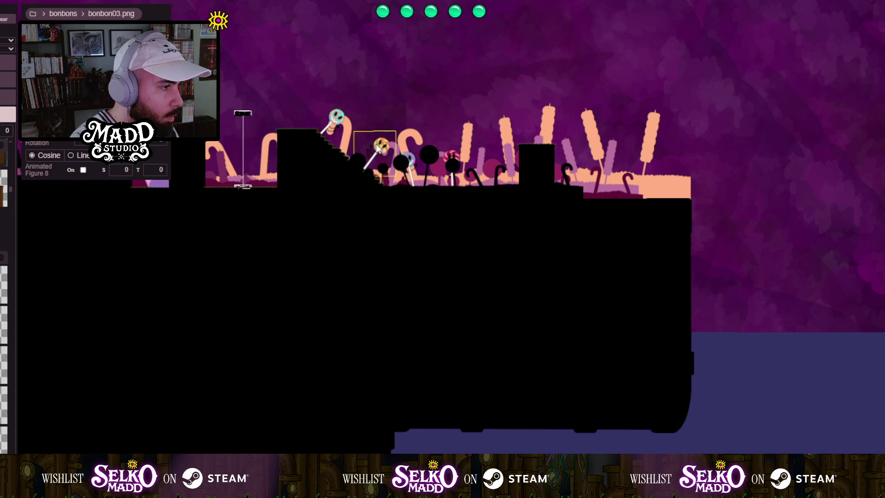
pyautogui.scroll(5, 372, 147)
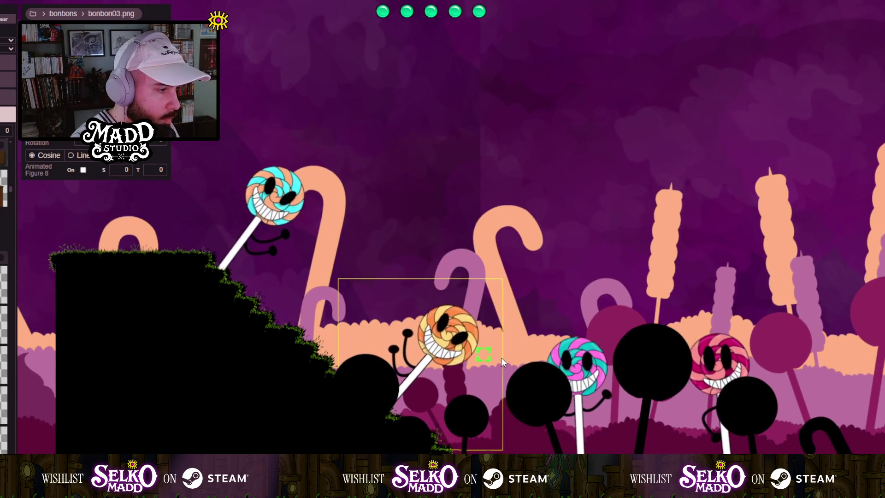
pyautogui.scroll(-2, 502, 358)
pyautogui.moveTo(501, 357); pyautogui.dragTo(410, 333)
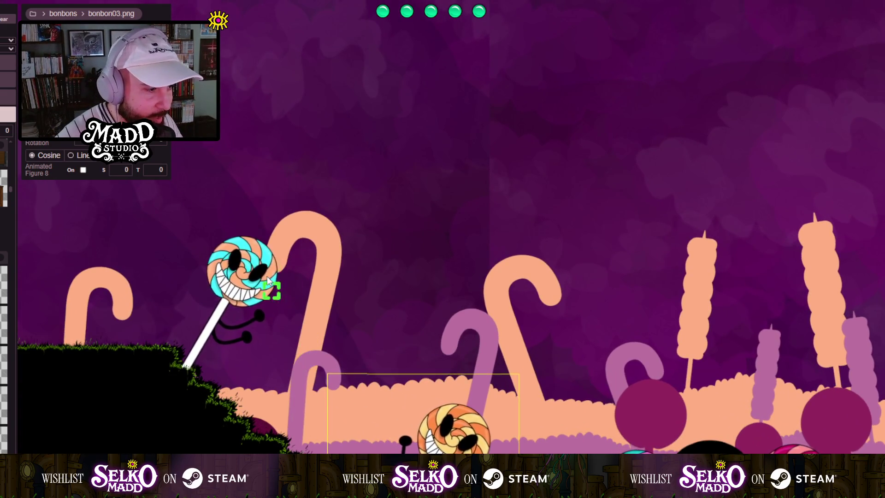
pyautogui.click(244, 259)
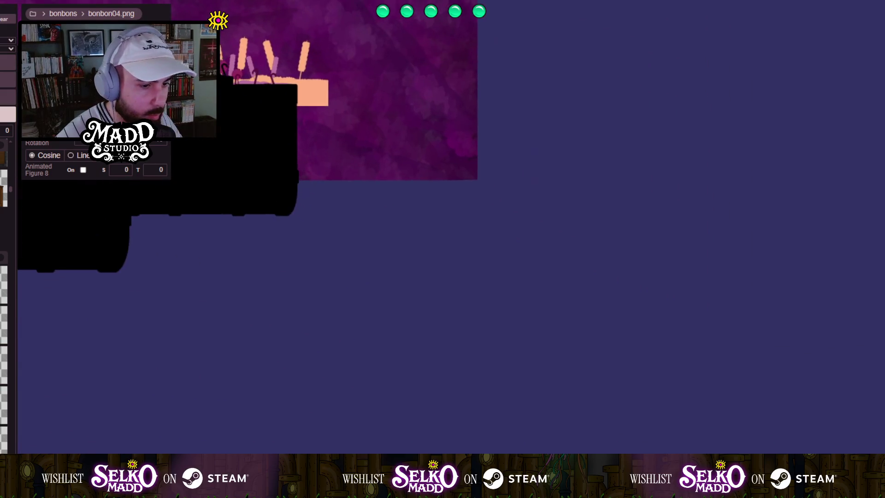
# Resize the first small prop and add a yellow-and-pink twisted candy stick beside it.
pyautogui.moveTo(355, 230); pyautogui.dragTo(370, 259)
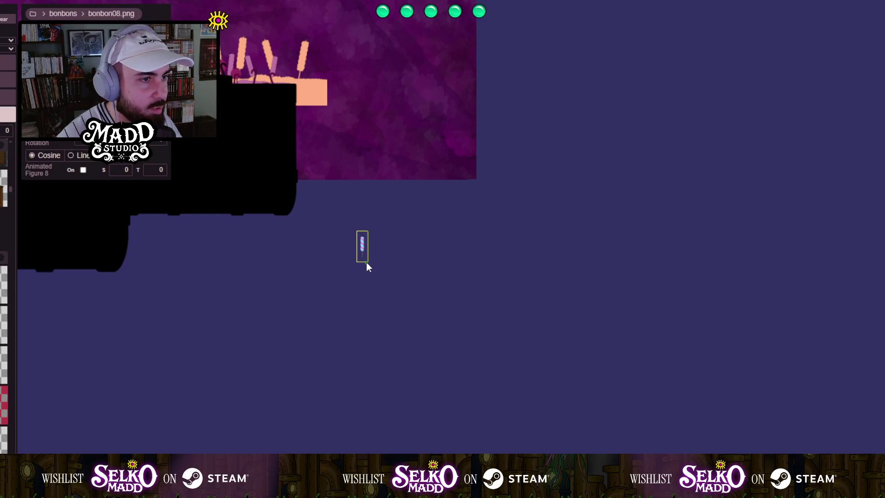
pyautogui.moveTo(366, 267); pyautogui.dragTo(370, 264)
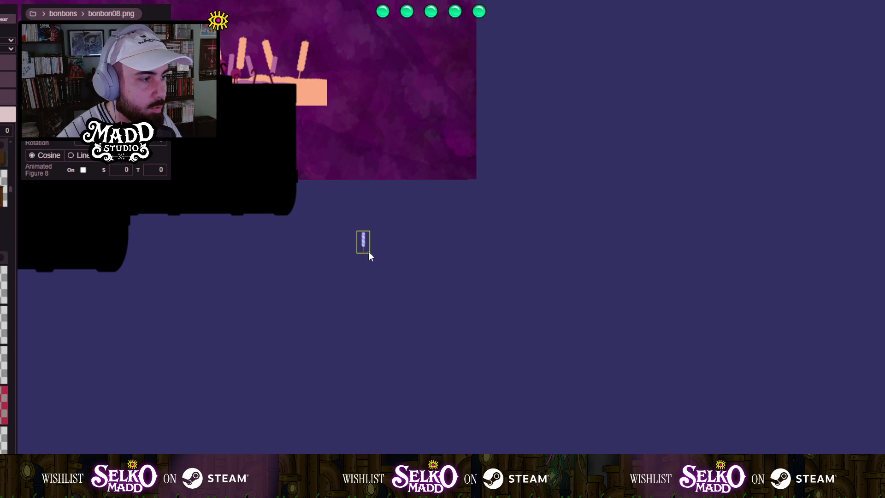
pyautogui.scroll(5, 368, 252)
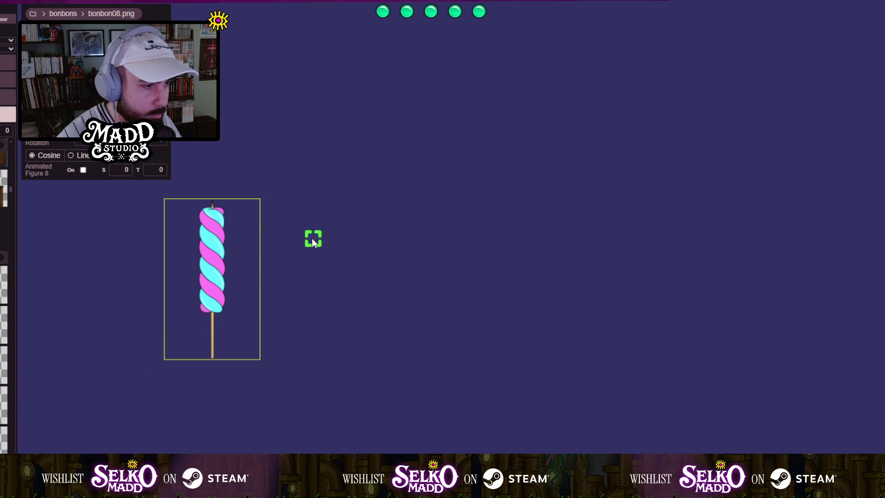
pyautogui.click(279, 208)
pyautogui.scroll(1, 296, 255)
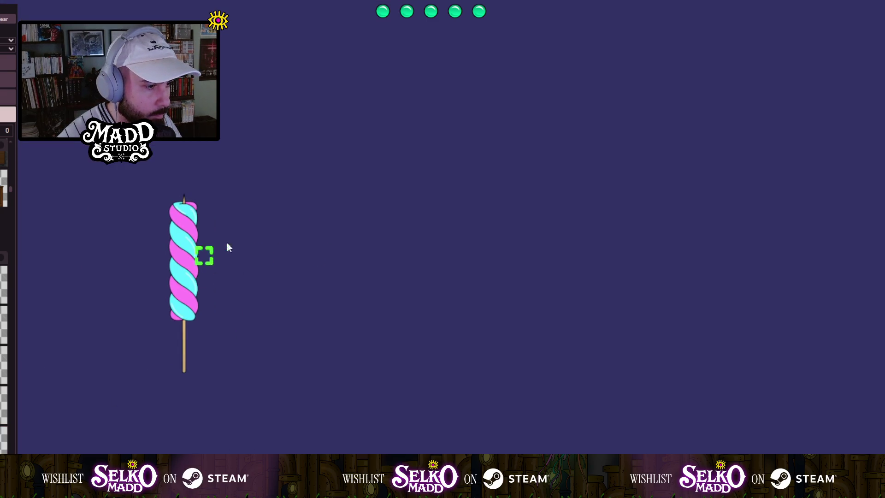
pyautogui.moveTo(264, 208)
pyautogui.mouseDown()
pyautogui.moveTo(299, 336)
pyautogui.moveTo(316, 362)
pyautogui.moveTo(349, 366)
pyautogui.mouseUp()
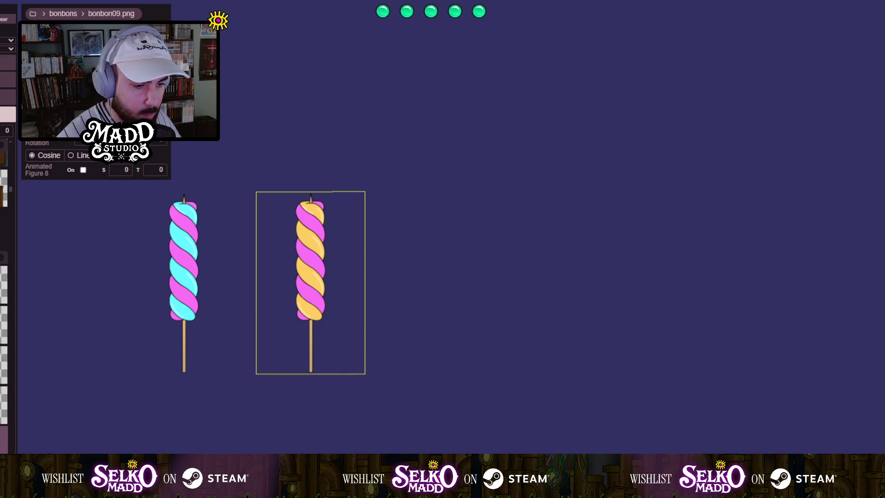
pyautogui.scroll(-2, 257, 336)
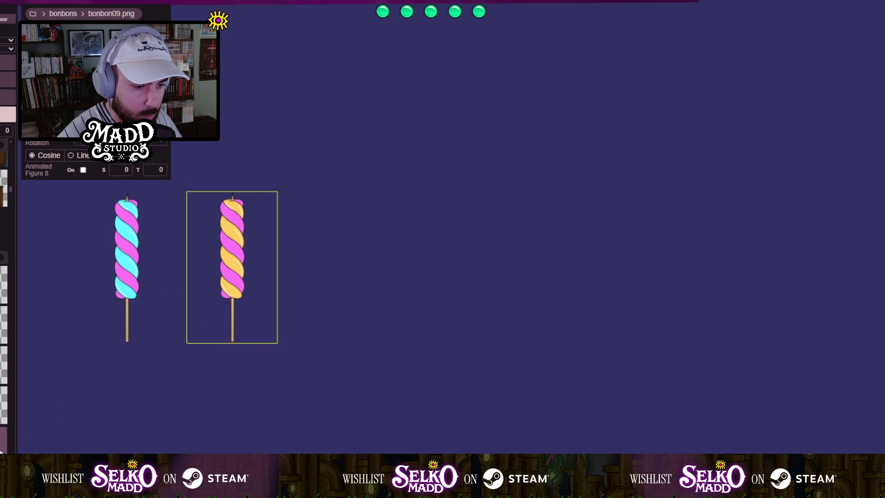
# Add enlarged red-and-white and teal-and-white candy canes to the row, then zoom out.
pyautogui.click(370, 341)
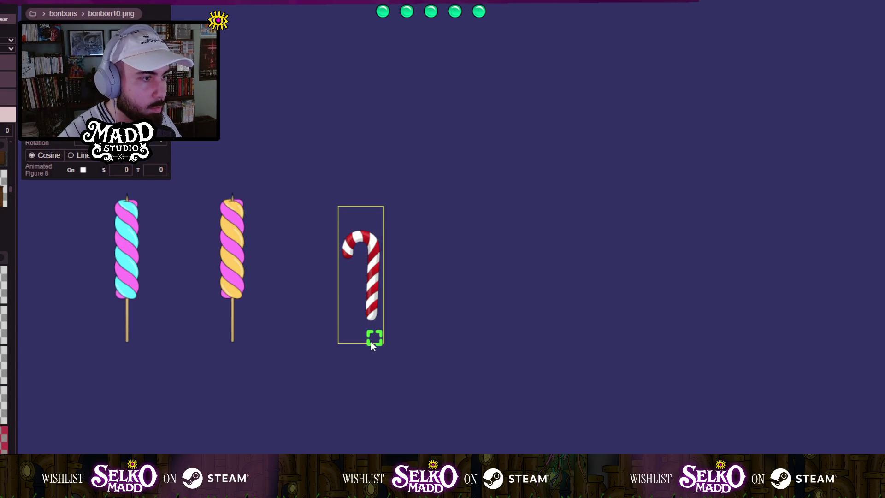
pyautogui.moveTo(370, 341)
pyautogui.mouseDown()
pyautogui.moveTo(394, 368)
pyautogui.moveTo(404, 351)
pyautogui.mouseUp()
pyautogui.scroll(3, 431, 327)
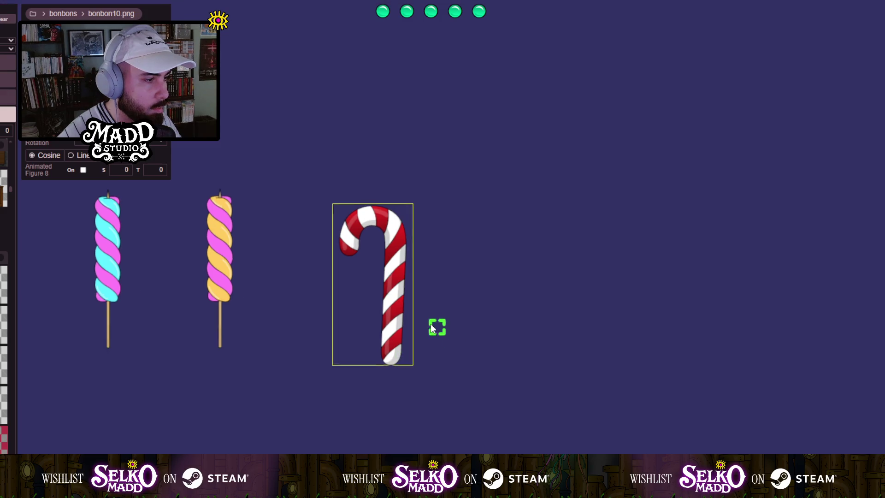
pyautogui.scroll(-3, 431, 327)
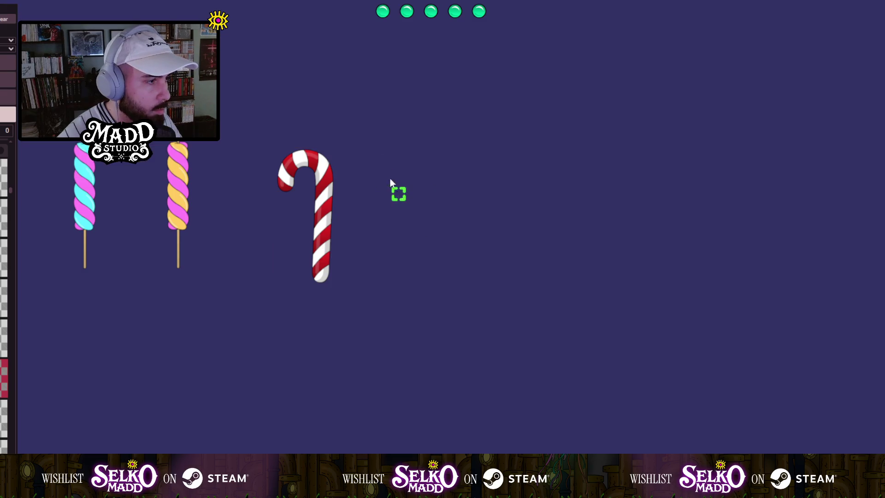
pyautogui.moveTo(380, 162); pyautogui.dragTo(447, 277)
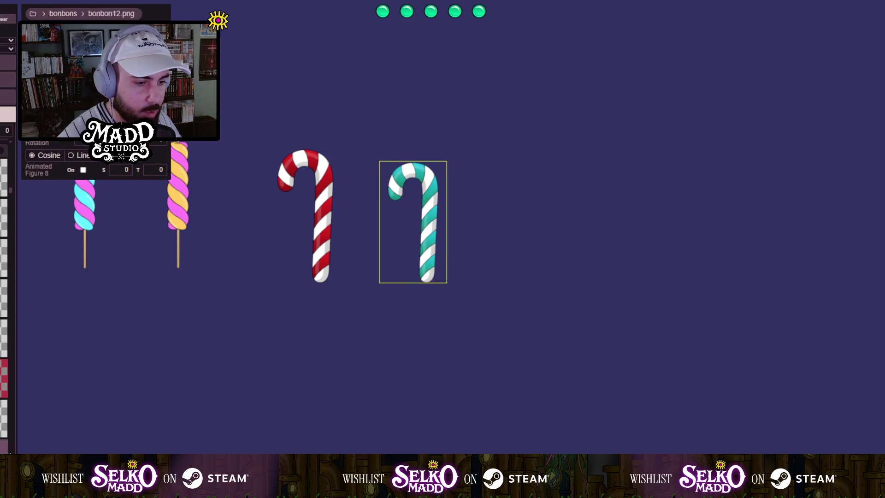
pyautogui.scroll(-3, 5, 351)
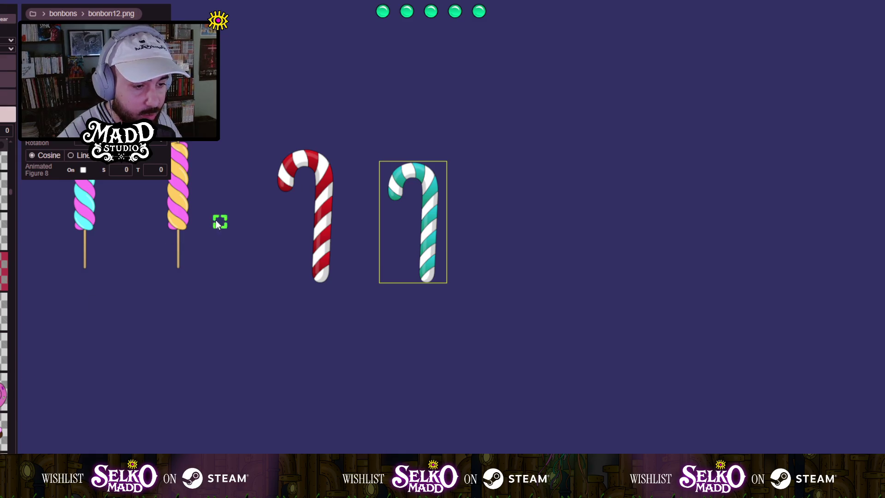
pyautogui.click(219, 222)
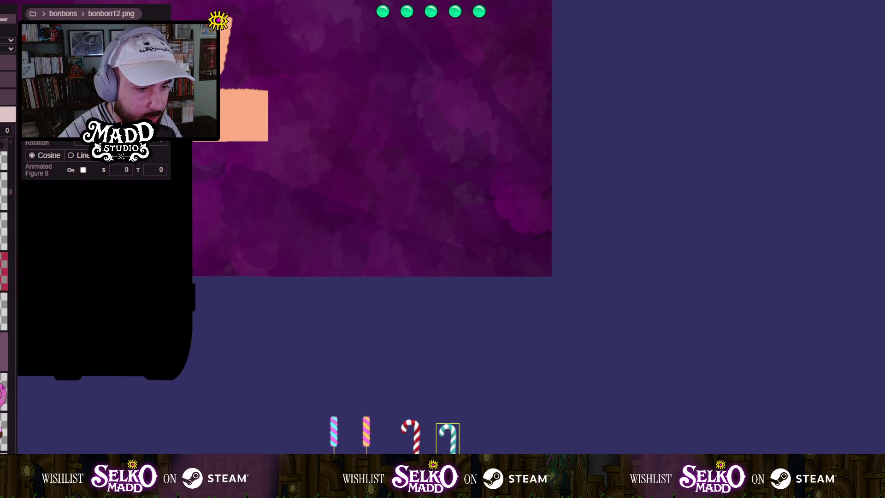
# Drag the green-and-purple bonbon16 lollipop onto the valley floor beside the right-hand platform.
pyautogui.moveTo(54, 348); pyautogui.dragTo(243, 333)
pyautogui.moveTo(274, 302); pyautogui.dragTo(300, 335)
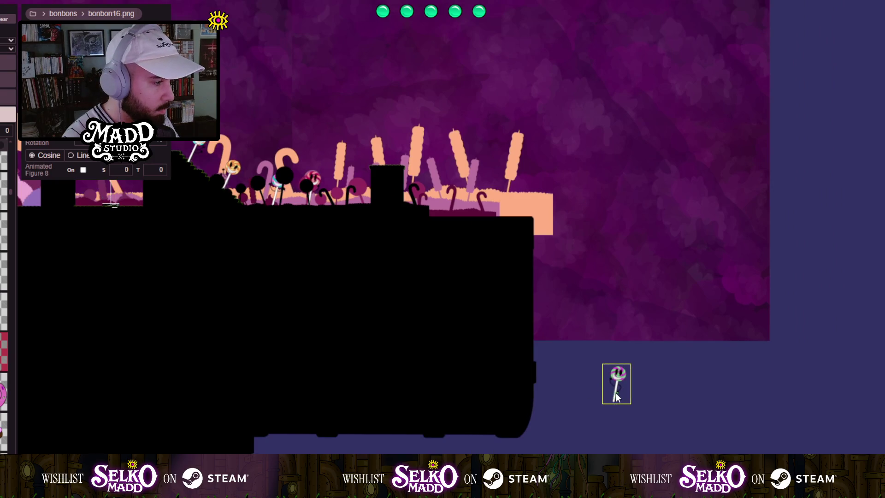
pyautogui.moveTo(616, 393); pyautogui.dragTo(350, 201)
pyautogui.scroll(5, 350, 201)
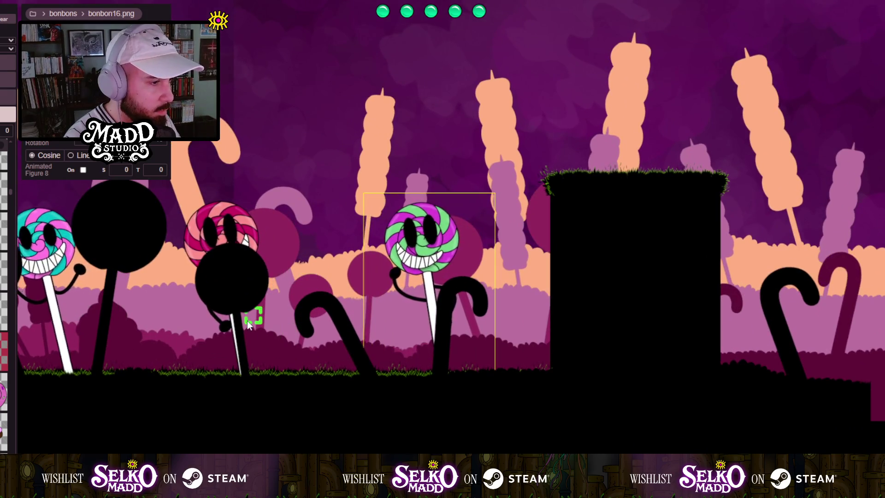
pyautogui.moveTo(294, 304); pyautogui.dragTo(427, 338)
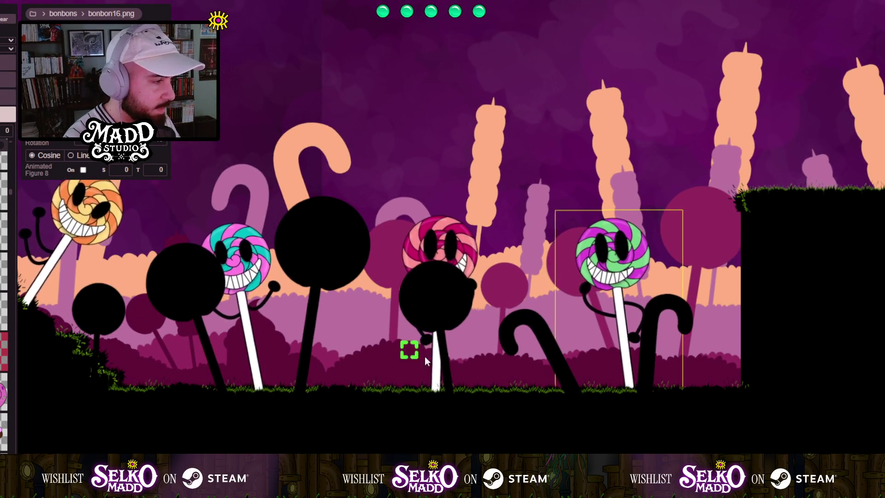
pyautogui.scroll(-2, 408, 352)
pyautogui.scroll(-3, 285, 394)
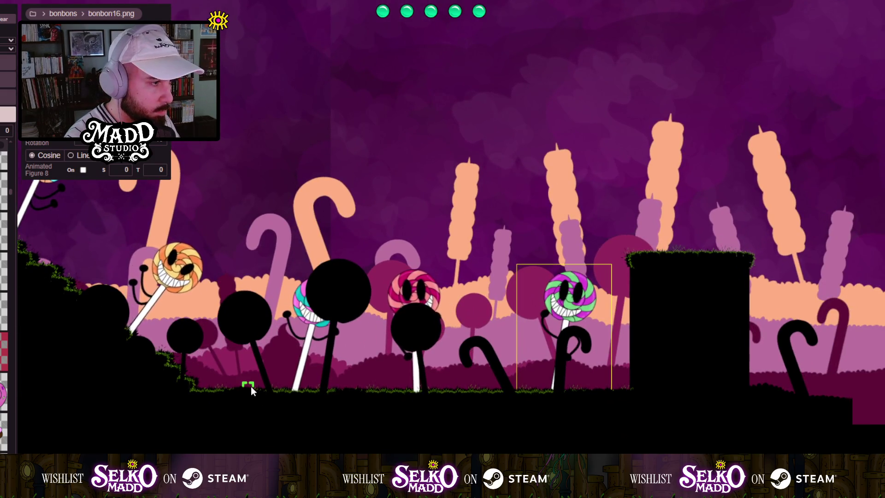
pyautogui.scroll(3, 278, 394)
pyautogui.scroll(-3, 475, 313)
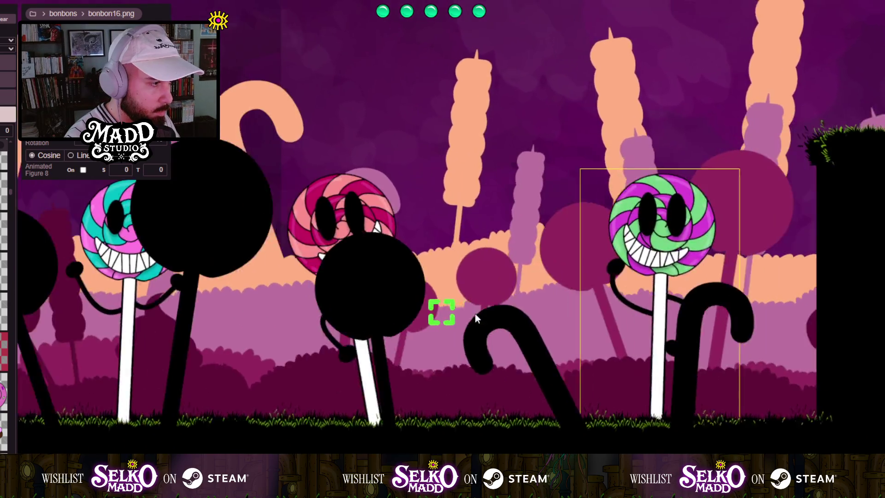
pyautogui.scroll(-3, 322, 341)
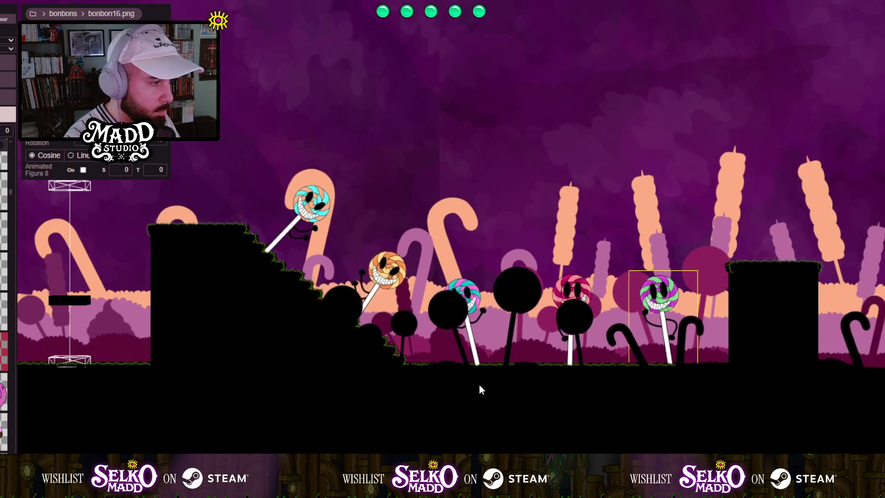
pyautogui.scroll(3, 312, 377)
pyautogui.scroll(-6, 313, 380)
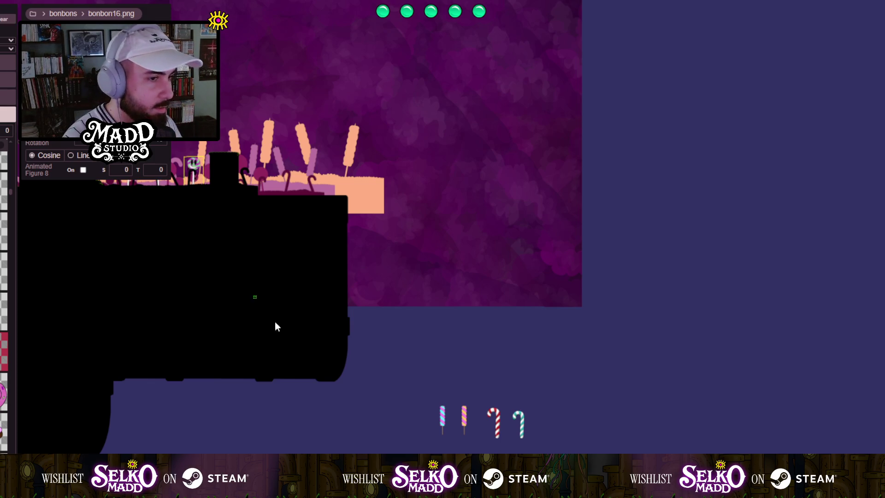
# Add pink bonbon15 and orange-and-red bonbon06 swirl lollipops at the start of the props row.
pyautogui.moveTo(272, 324); pyautogui.dragTo(251, 211)
pyautogui.scroll(3, 250, 211)
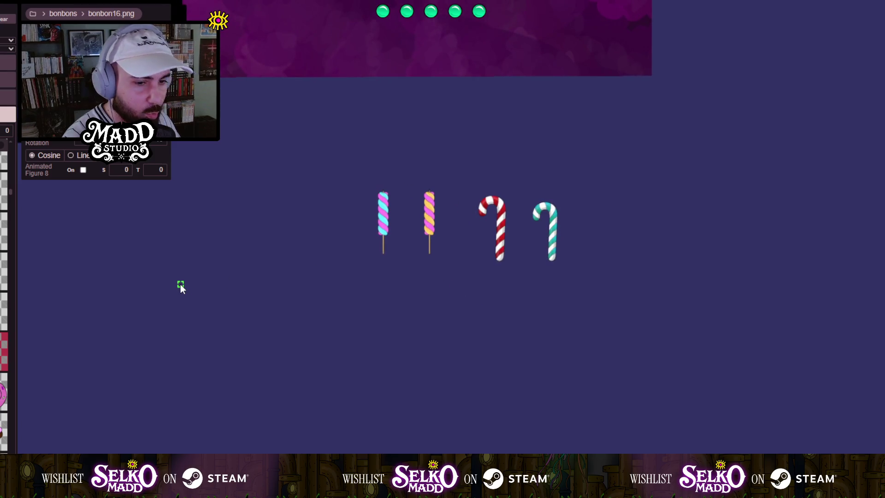
pyautogui.moveTo(176, 251); pyautogui.dragTo(383, 288)
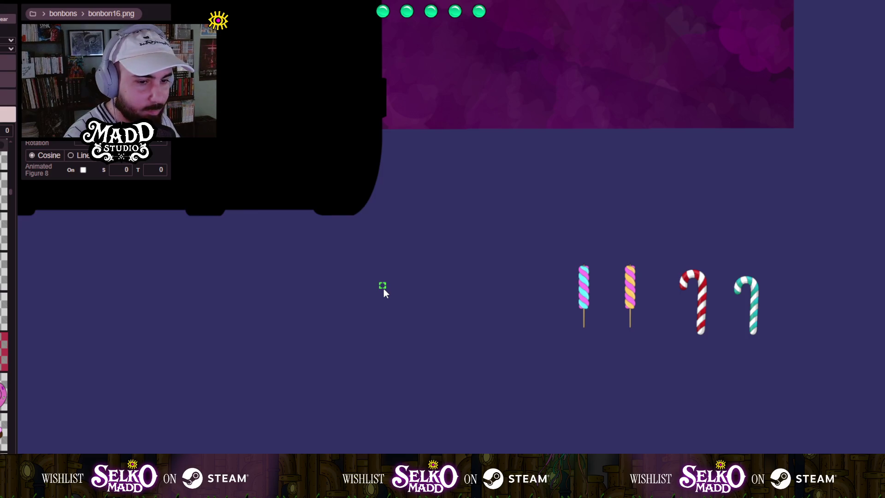
pyautogui.moveTo(507, 279); pyautogui.dragTo(371, 235)
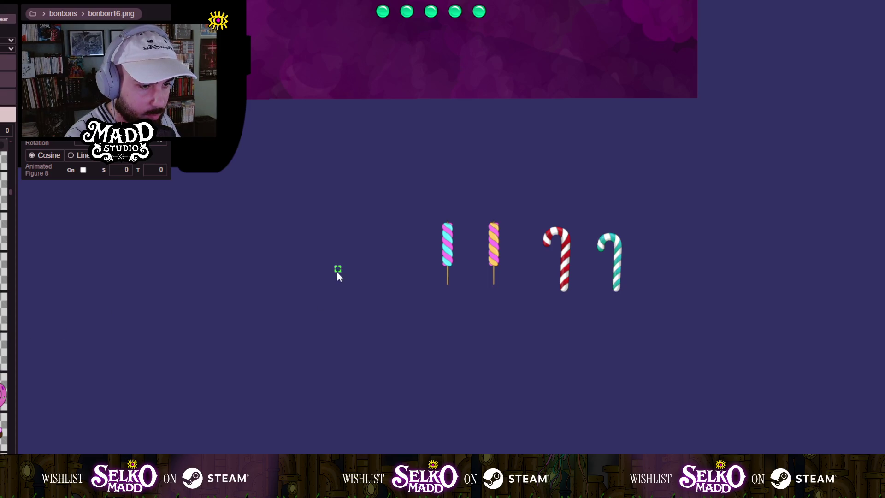
pyautogui.scroll(2, 337, 272)
pyautogui.click(373, 323)
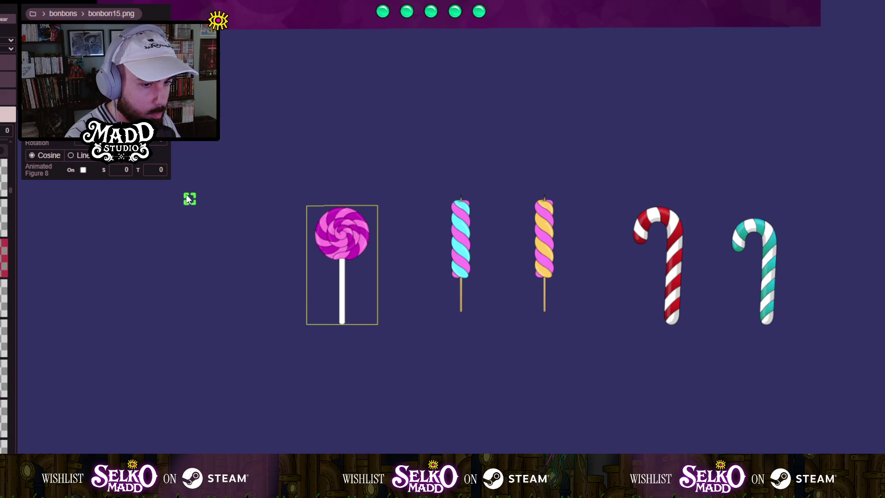
pyautogui.moveTo(232, 278)
pyautogui.mouseDown()
pyautogui.moveTo(256, 320)
pyautogui.moveTo(250, 324)
pyautogui.mouseUp()
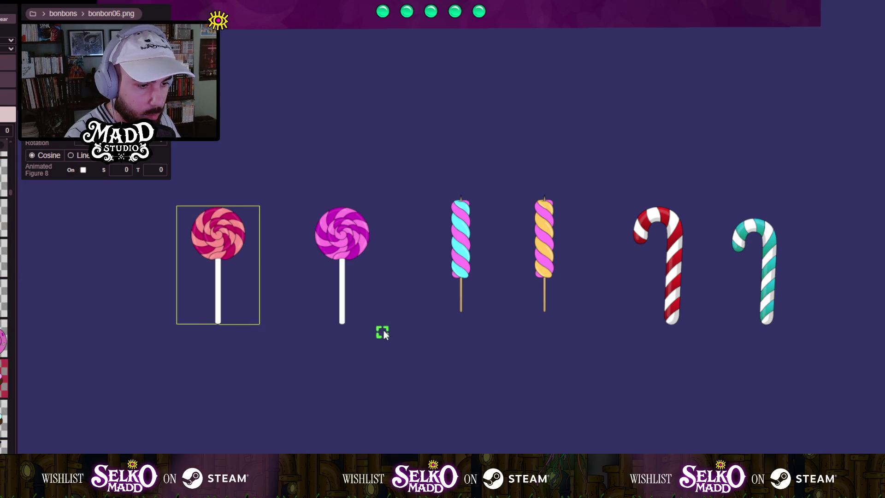
# Add a resized cupcake, an enlarged purple sprinkled roll and a pink bonbon23 donut underneath.
pyautogui.scroll(-4, 383, 333)
pyautogui.click(286, 221)
pyautogui.moveTo(361, 341); pyautogui.dragTo(375, 323)
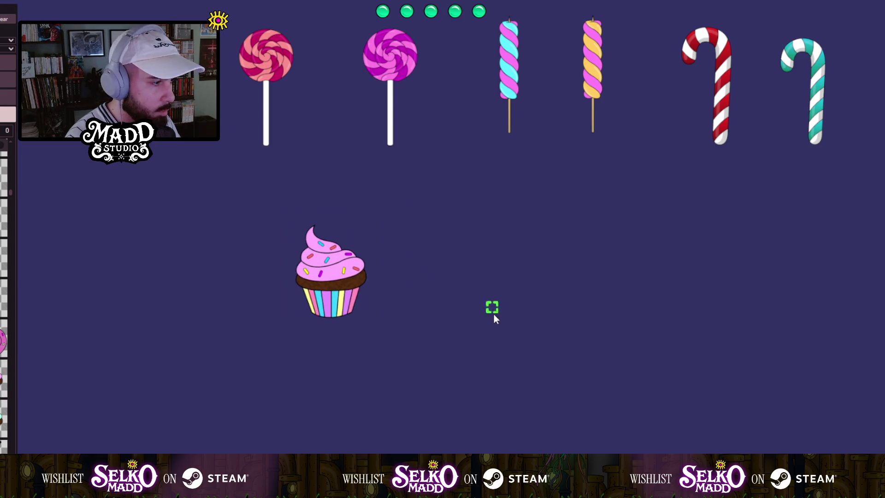
pyautogui.click(503, 317)
pyautogui.moveTo(504, 318)
pyautogui.mouseDown()
pyautogui.moveTo(523, 320)
pyautogui.moveTo(524, 329)
pyautogui.mouseUp()
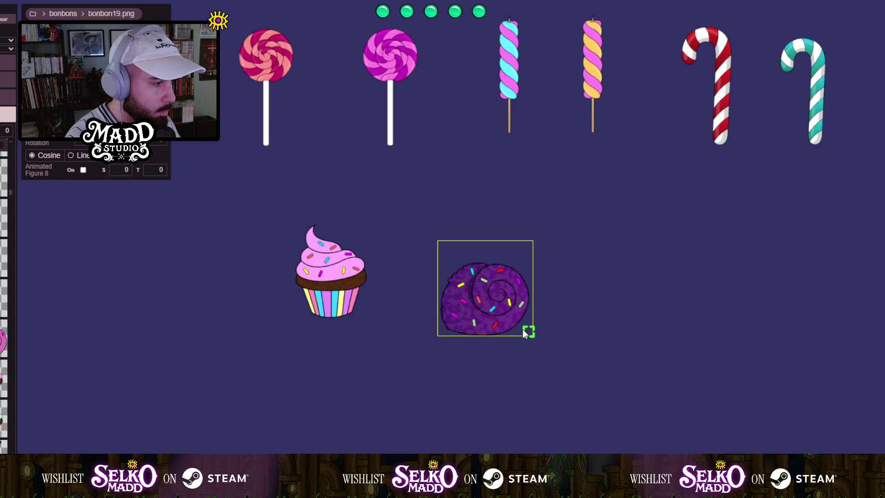
pyautogui.moveTo(482, 268); pyautogui.dragTo(294, 249)
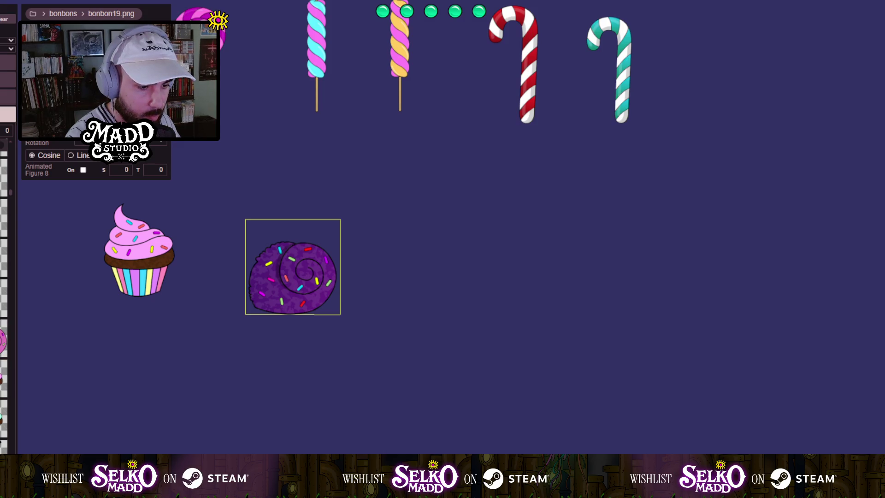
pyautogui.moveTo(392, 224); pyautogui.dragTo(452, 275)
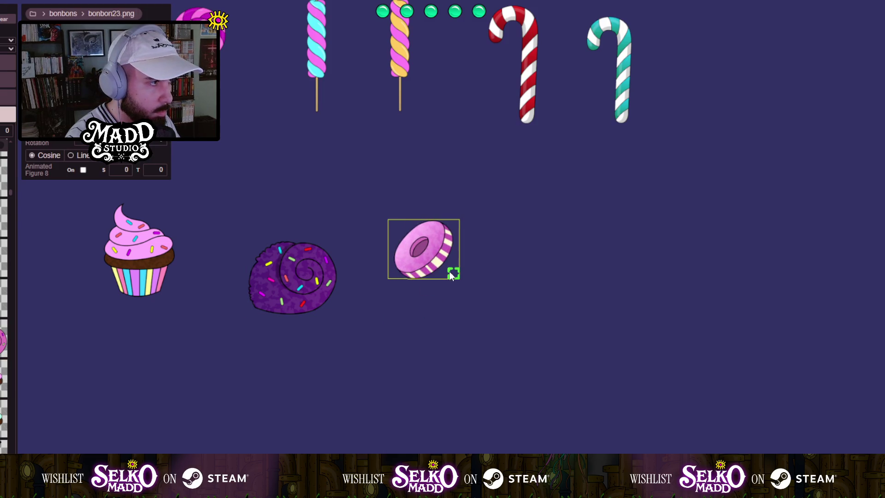
pyautogui.scroll(-3, 4, 329)
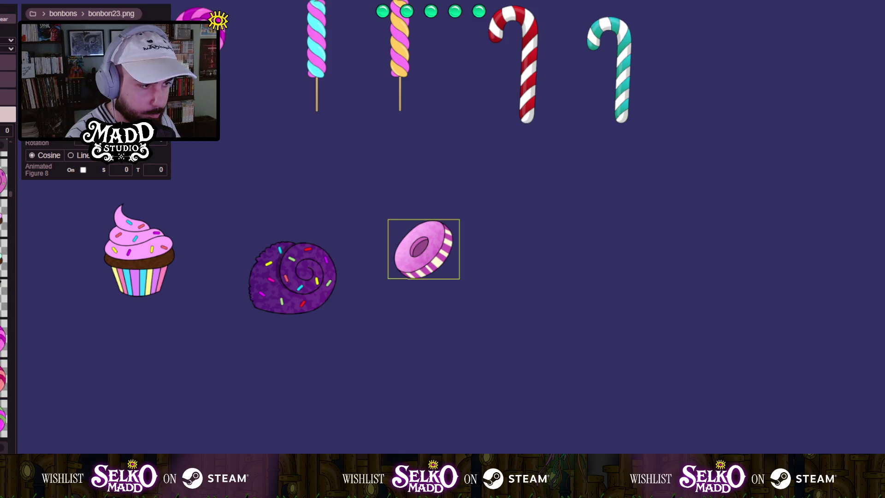
# Reframe the whole level and select the purple grass pattern and orange candy tree decoration.
pyautogui.press('F5')
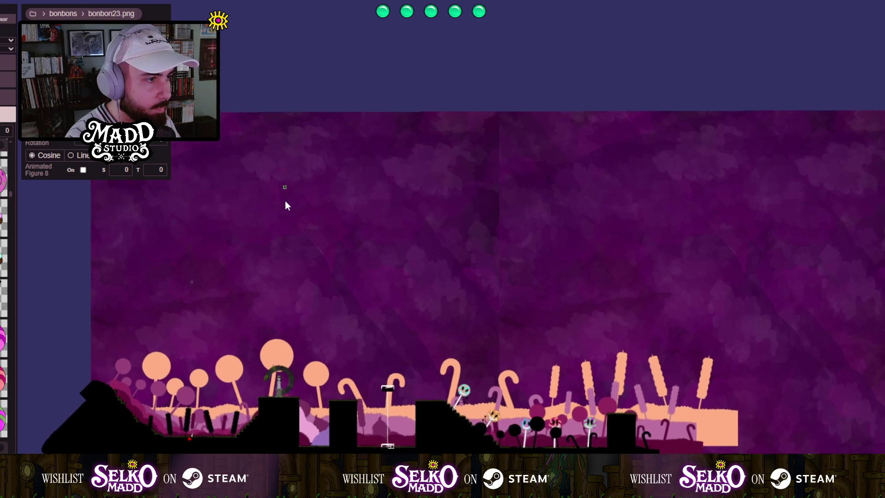
pyautogui.click(314, 148)
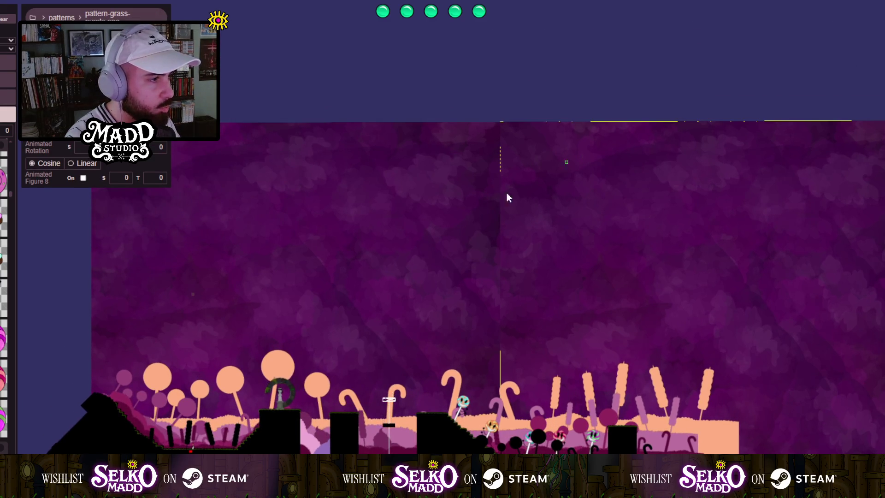
pyautogui.scroll(2, 348, 333)
pyautogui.click(237, 392)
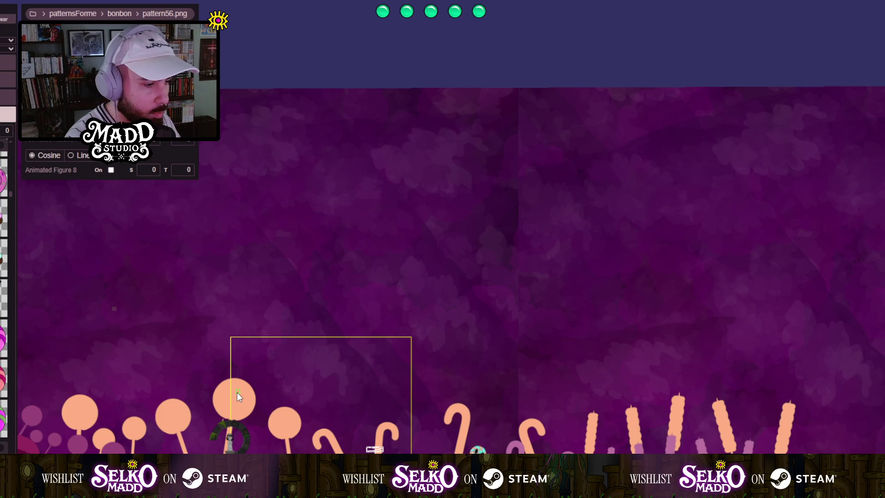